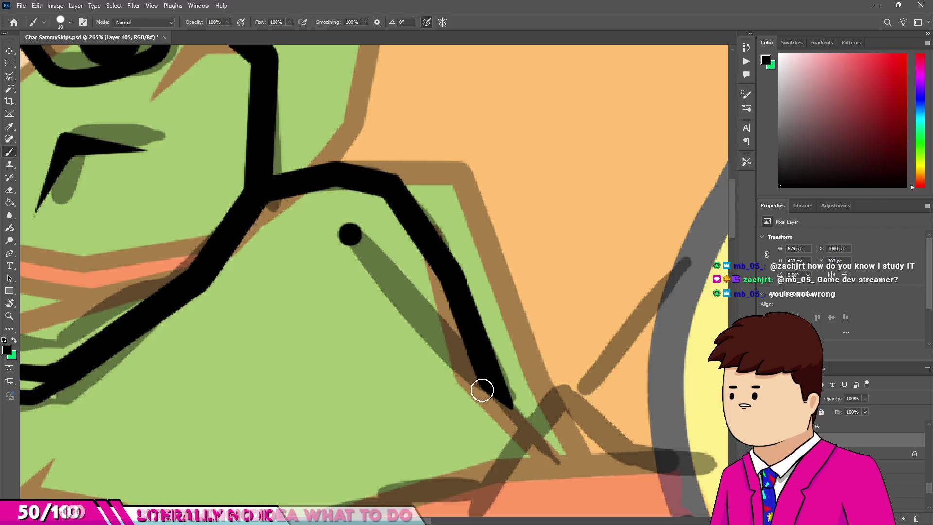
Step: Ink a black line over the frog's arm and trim its rounded ends with the Eraser
drag(353, 236, 542, 435)
scroll(542, 435, down, 3)
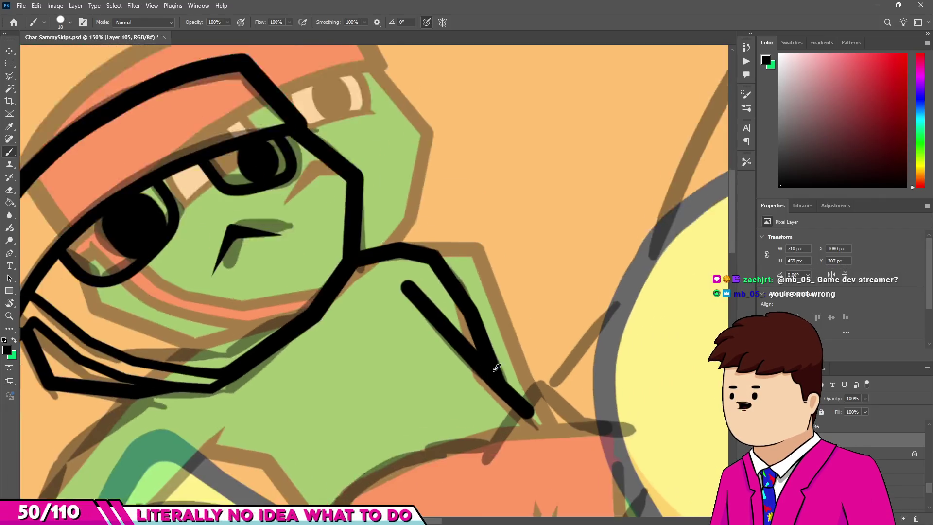
scroll(377, 258, up, 3)
key(e)
scroll(360, 252, up, 2)
click(345, 254)
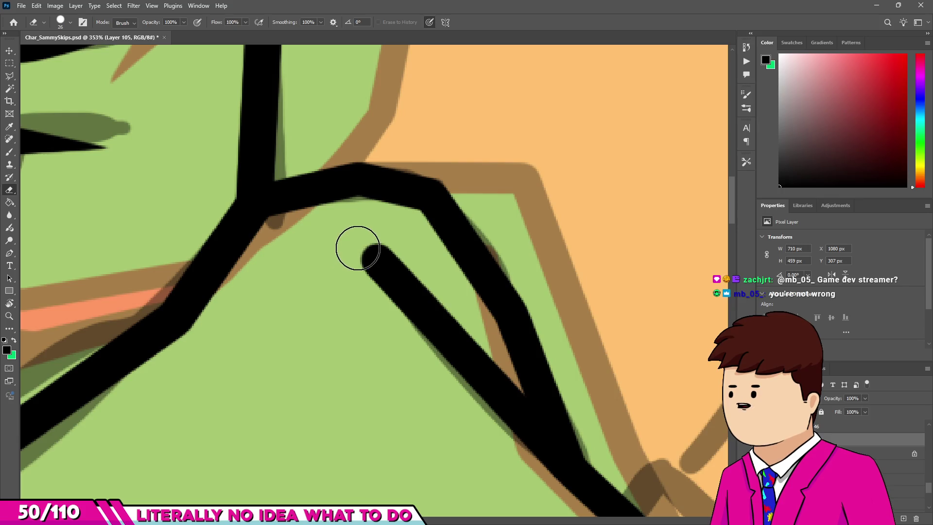
drag(433, 374, 418, 343)
scroll(418, 343, down, 5)
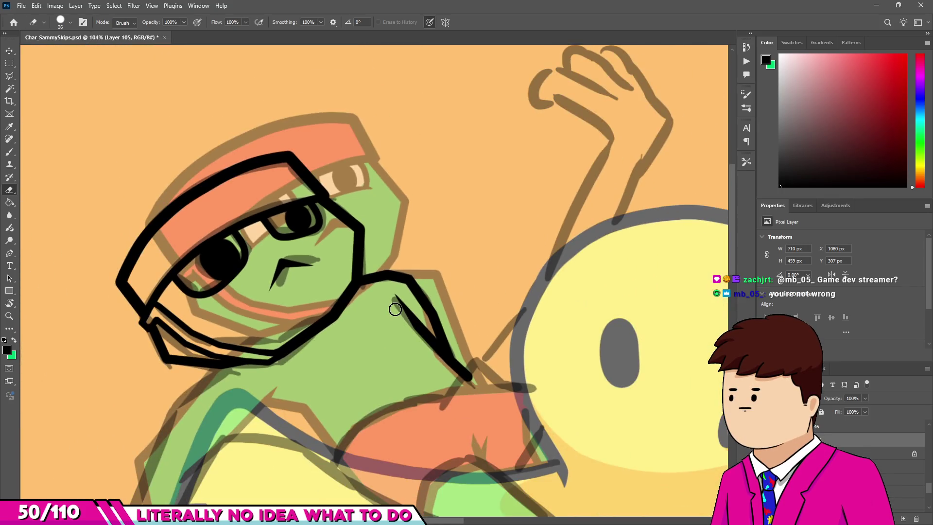
scroll(397, 305, down, 3)
scroll(293, 433, up, 5)
key(b)
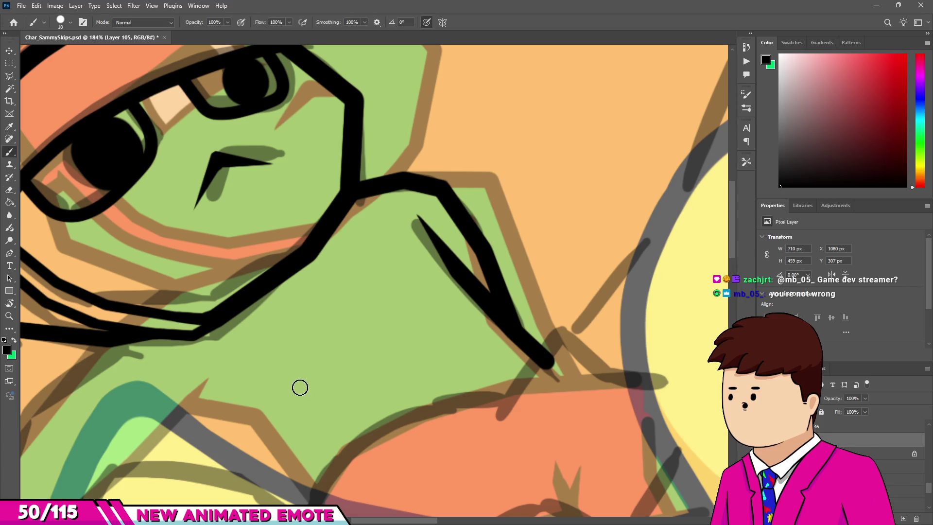
scroll(265, 292, down, 4)
scroll(482, 364, up, 5)
scroll(481, 365, down, 5)
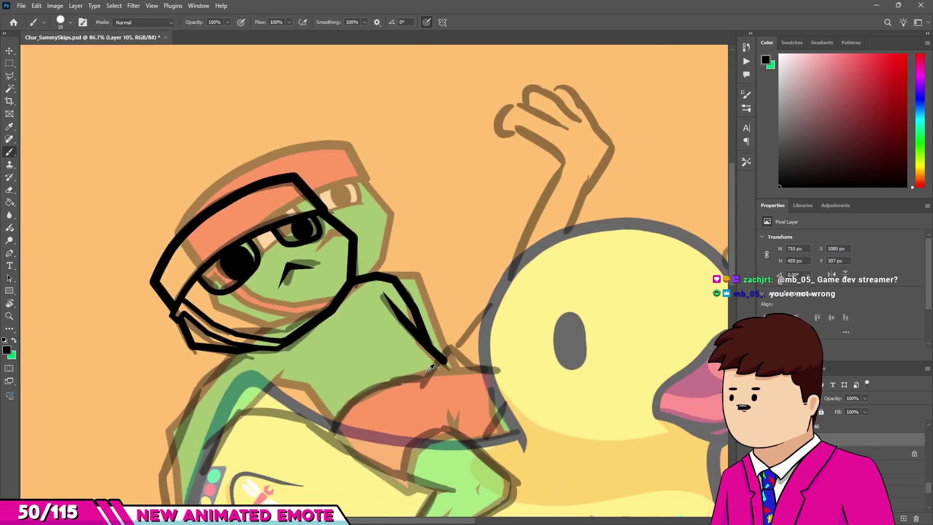
scroll(439, 366, up, 5)
key(e)
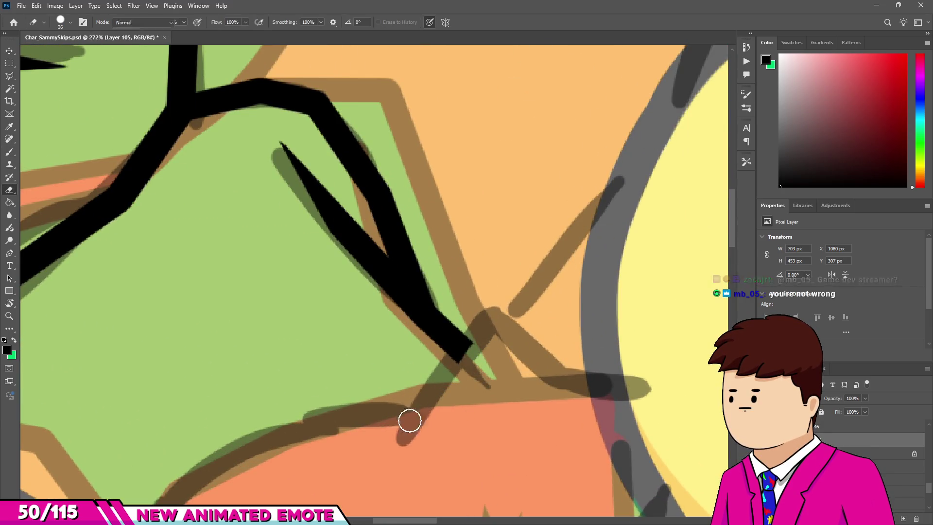
drag(410, 421, 403, 432)
key(b)
Step: Add straight black segments from the arm's dot toward the duck, crossing in an X
shift+click(494, 311)
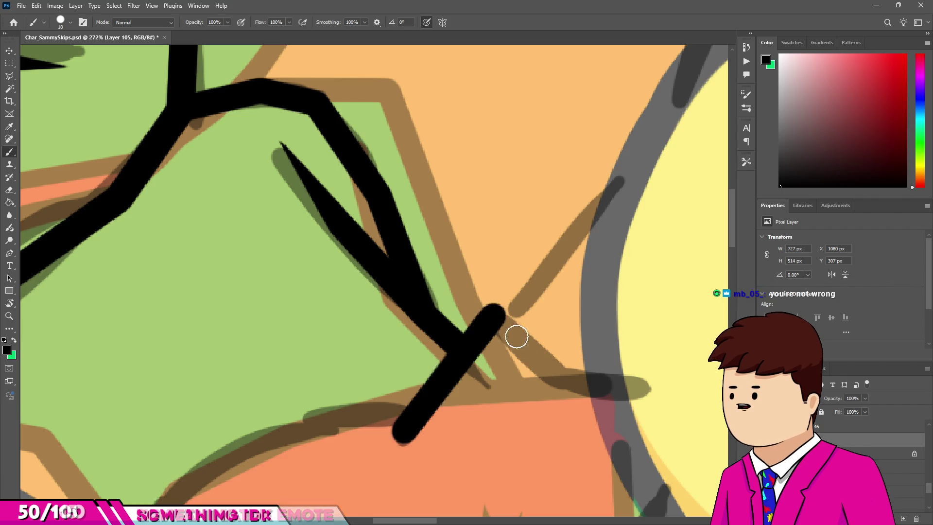
shift+click(553, 370)
shift+click(601, 376)
scroll(532, 317, down, 5)
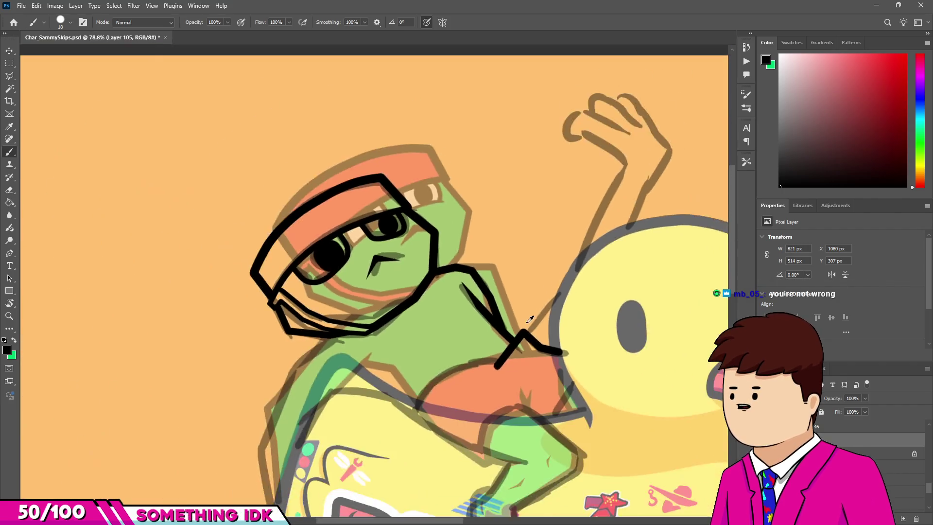
scroll(526, 322, up, 5)
shift+click(617, 241)
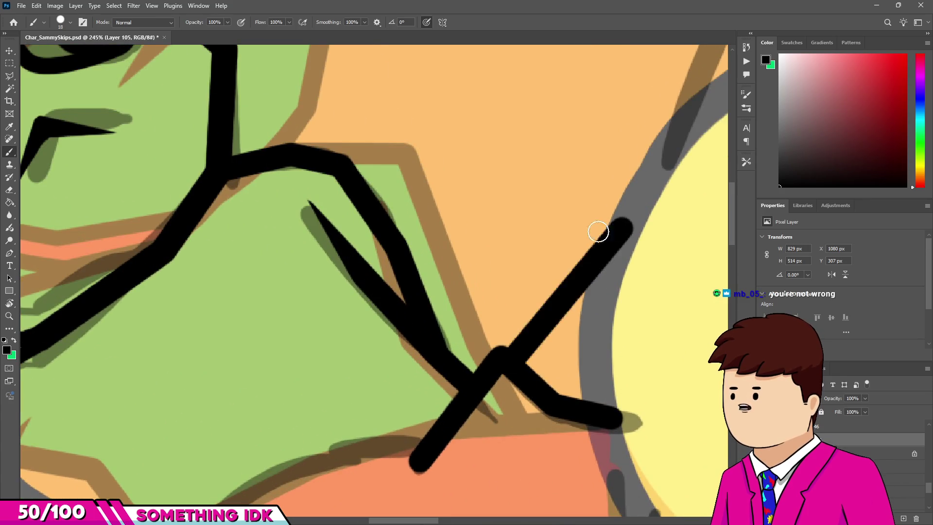
scroll(558, 245, down, 5)
scroll(531, 256, up, 3)
scroll(511, 272, up, 3)
scroll(461, 292, down, 4)
scroll(434, 304, up, 2)
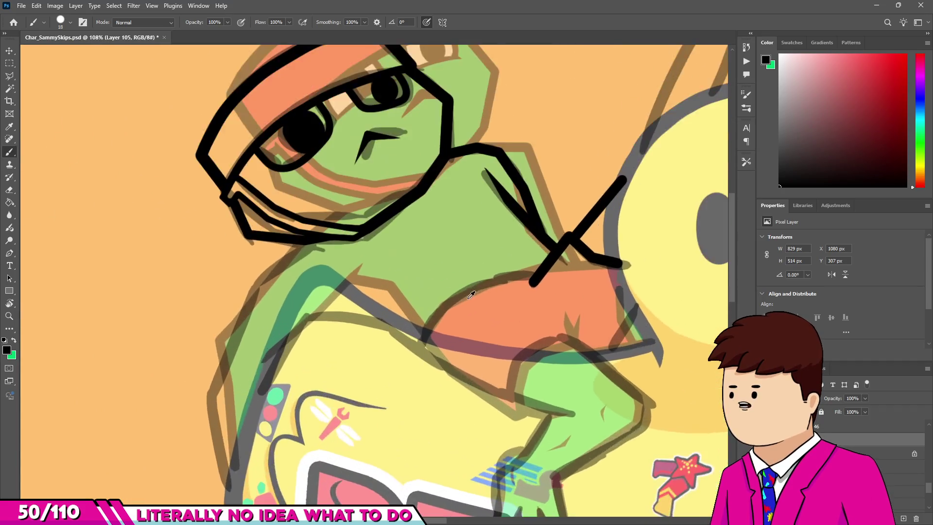
scroll(548, 258, up, 4)
Step: Brush a black outline left from the X along the frog's shoulder to its side
drag(547, 272, 473, 281)
key(ctrl+z)
drag(552, 257, 476, 278)
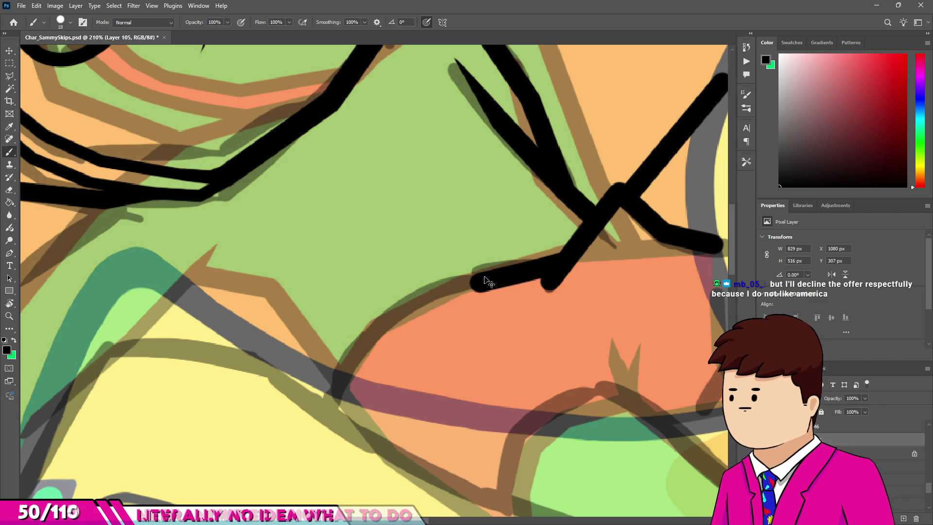
key(ctrl+z)
drag(564, 251, 459, 281)
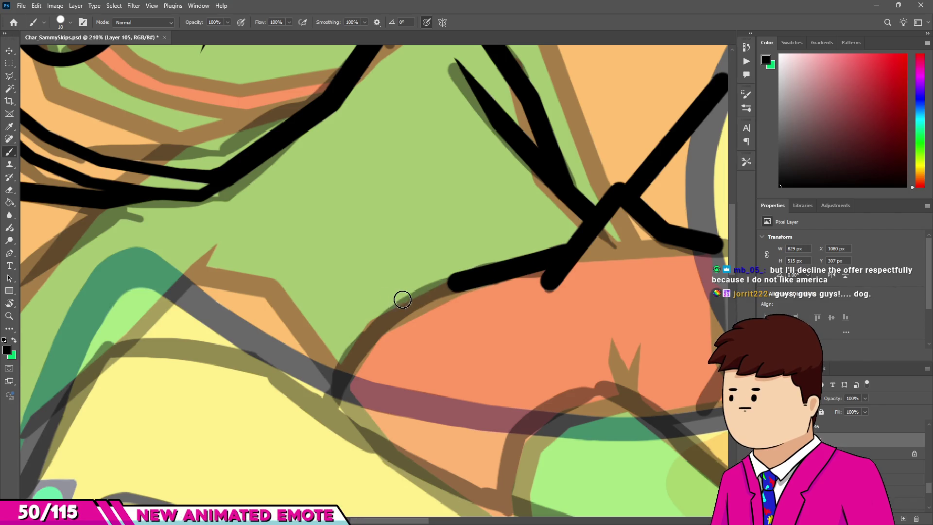
drag(403, 306, 386, 314)
drag(350, 364, 342, 370)
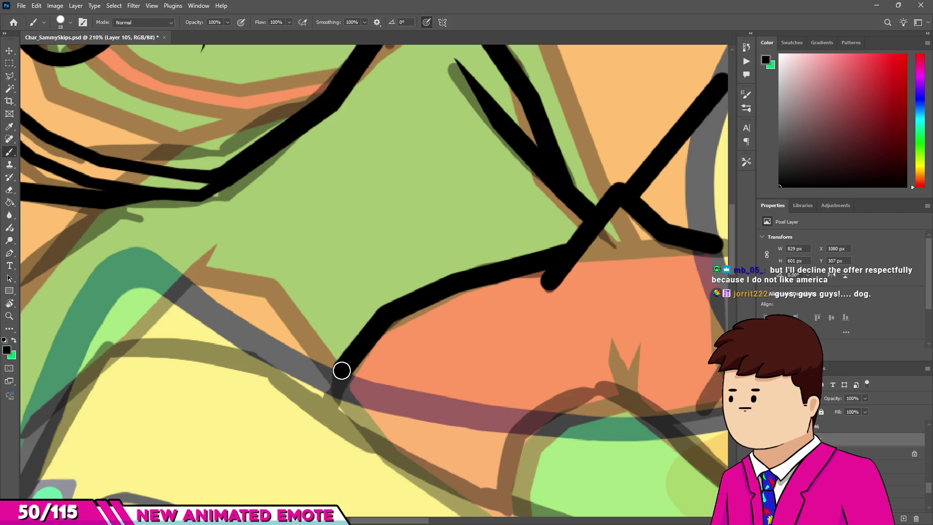
drag(326, 413, 351, 385)
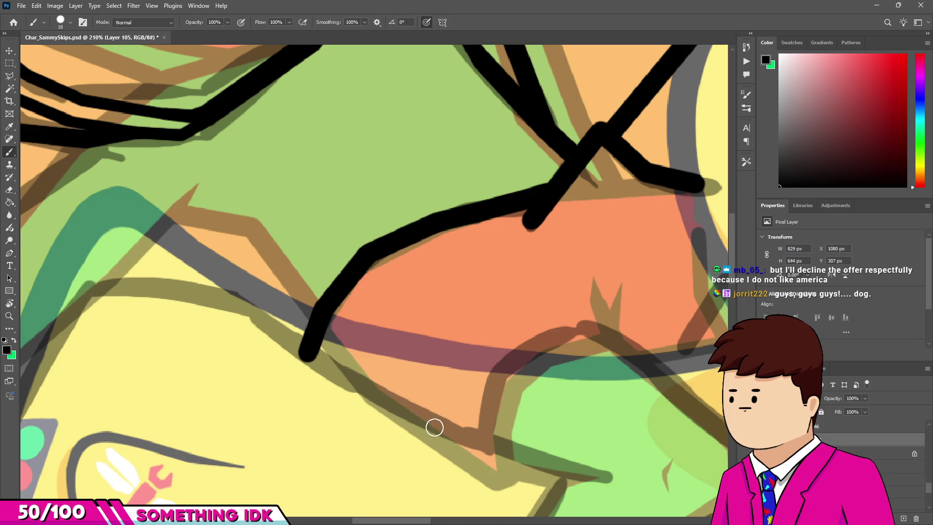
scroll(380, 330, down, 5)
scroll(380, 330, down, 2)
scroll(375, 330, up, 2)
scroll(364, 326, down, 2)
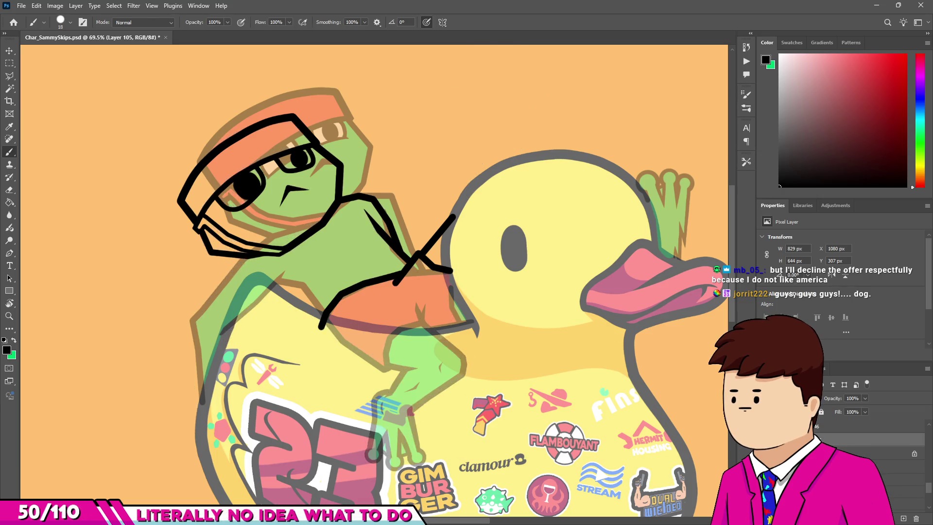
scroll(318, 324, up, 3)
scroll(319, 324, up, 2)
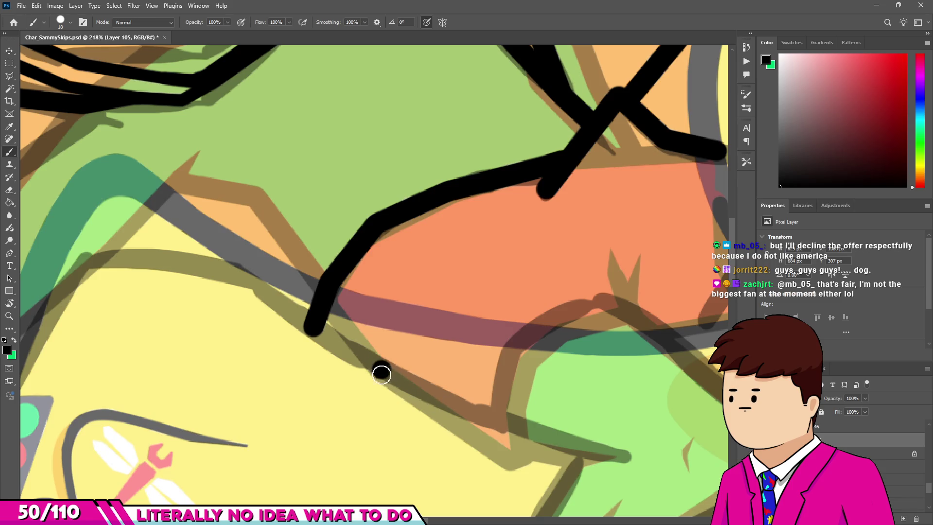
Step: Extend the outline with straight segments down the frog's side into the leg
shift+click(412, 389)
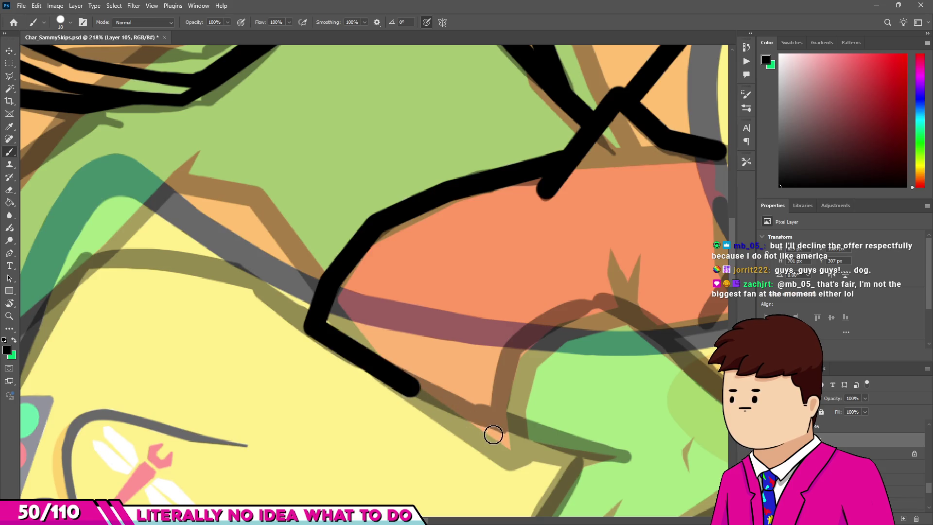
shift+click(501, 437)
shift+click(526, 451)
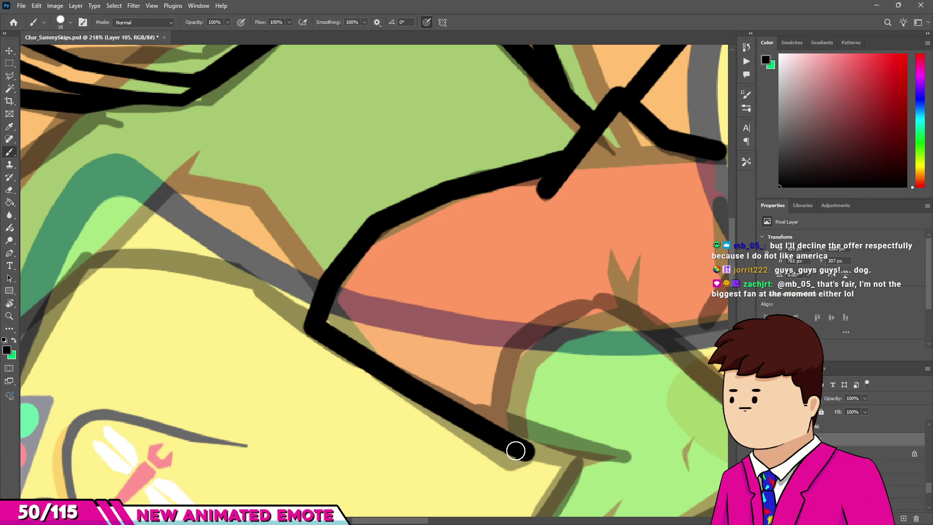
scroll(529, 439, up, 3)
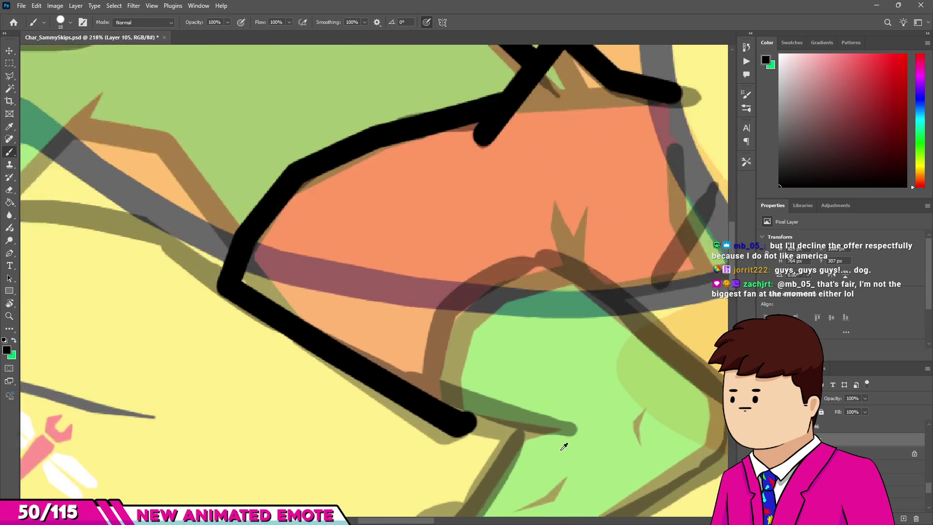
shift+click(559, 431)
Step: Erase the outline's right end to a tapered point, then return to the Brush
key(e)
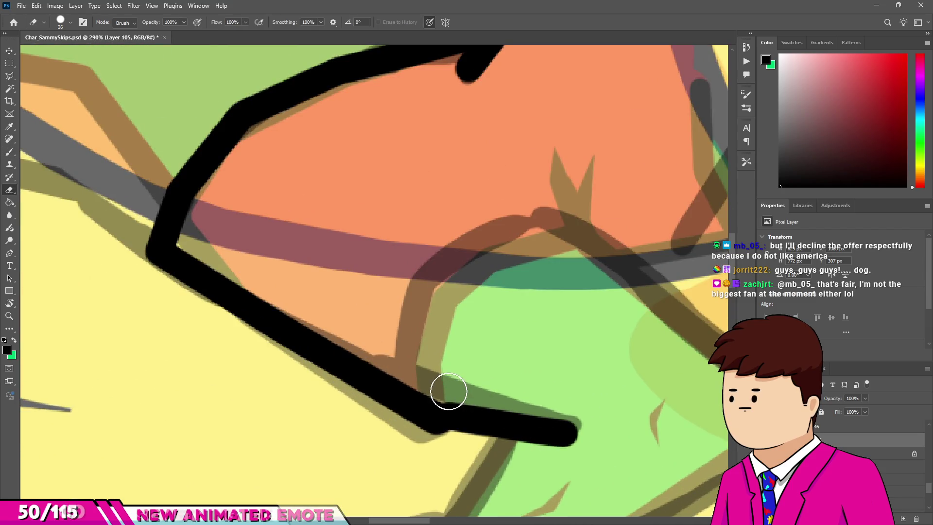
click(453, 390)
shift+click(573, 411)
scroll(546, 483, up, 3)
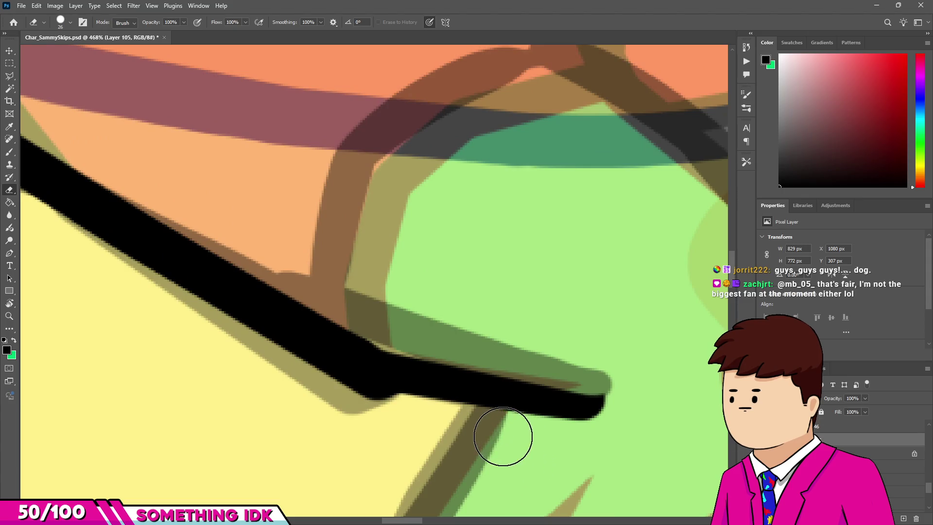
shift+click(639, 416)
scroll(500, 328, down, 2)
scroll(500, 358, down, 3)
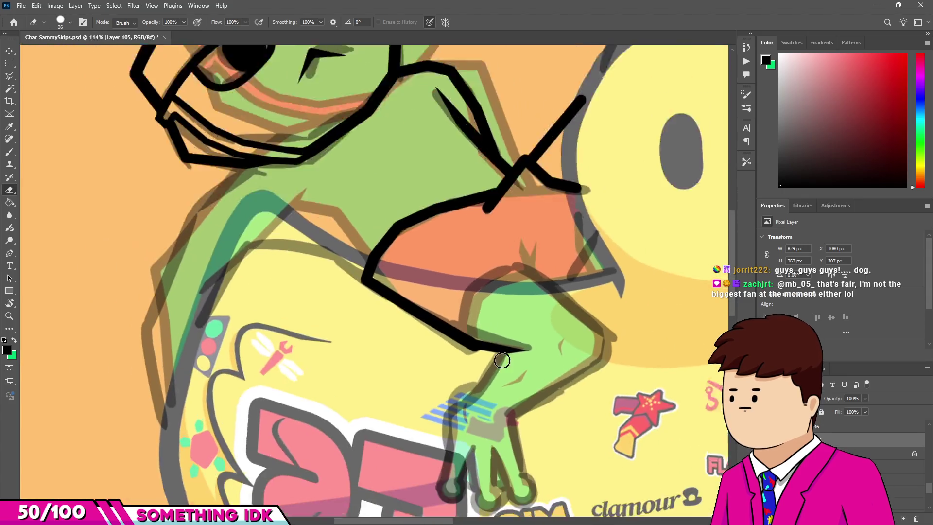
scroll(497, 338, up, 4)
key(b)
scroll(503, 321, down, 5)
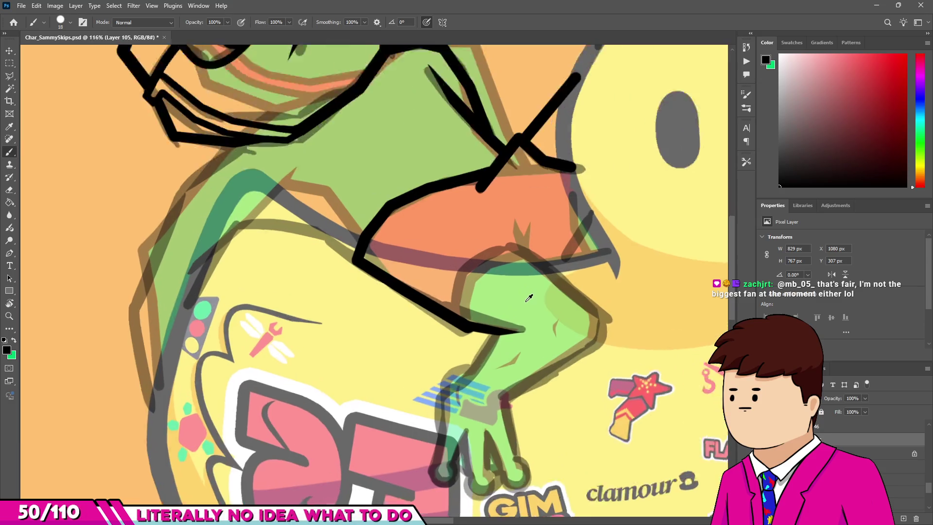
scroll(515, 312, down, 3)
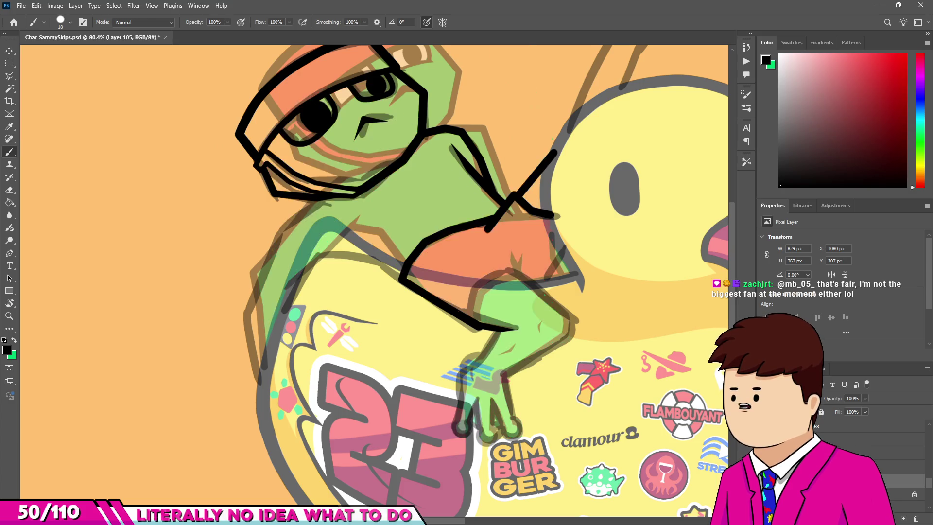
Step: Zoom in and draw straight black segments from the outline tip down the frog's leg
scroll(514, 266, up, 2)
scroll(514, 266, up, 2)
scroll(514, 267, up, 1)
scroll(869, 462, down, 1)
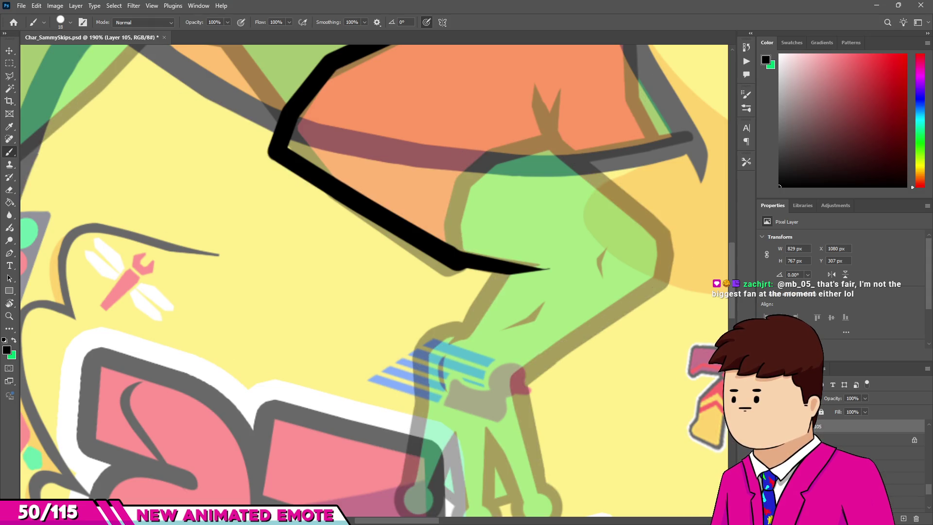
scroll(517, 229, up, 2)
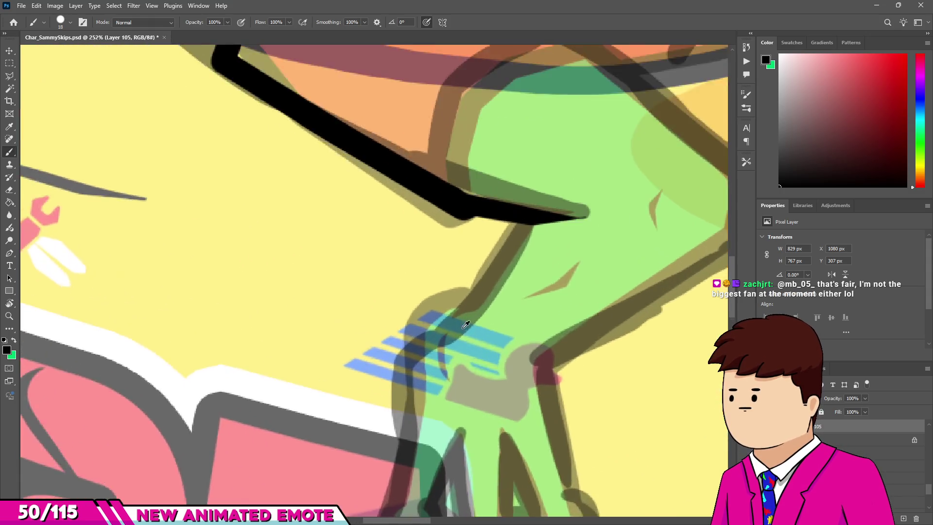
scroll(517, 229, up, 2)
scroll(517, 229, up, 1)
scroll(505, 214, up, 5)
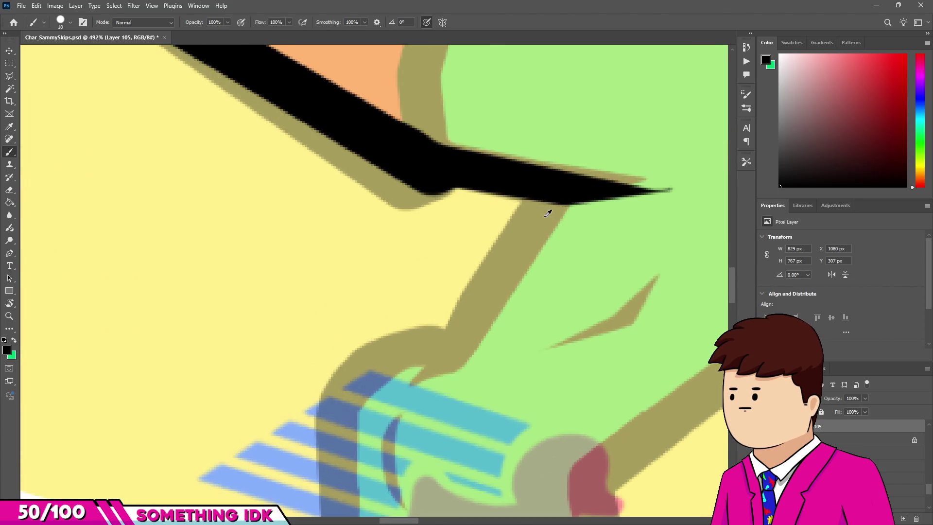
click(550, 189)
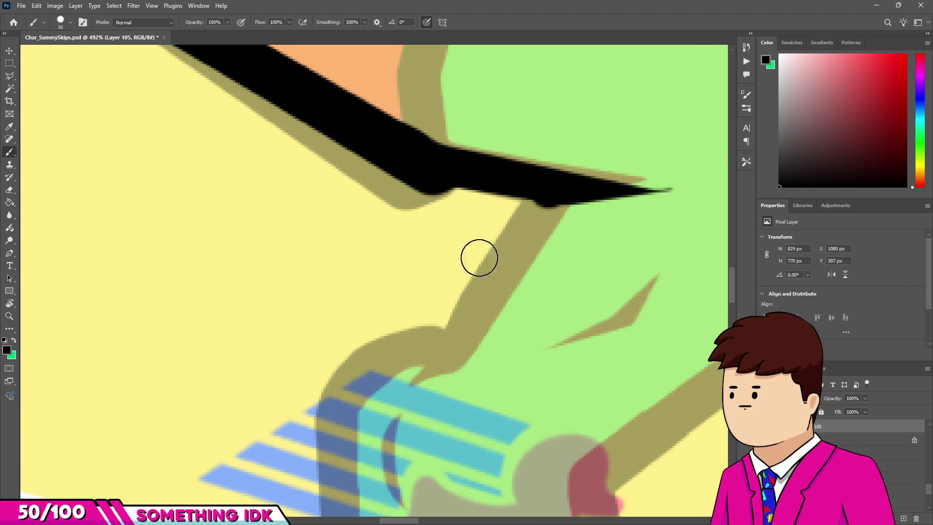
shift+click(451, 351)
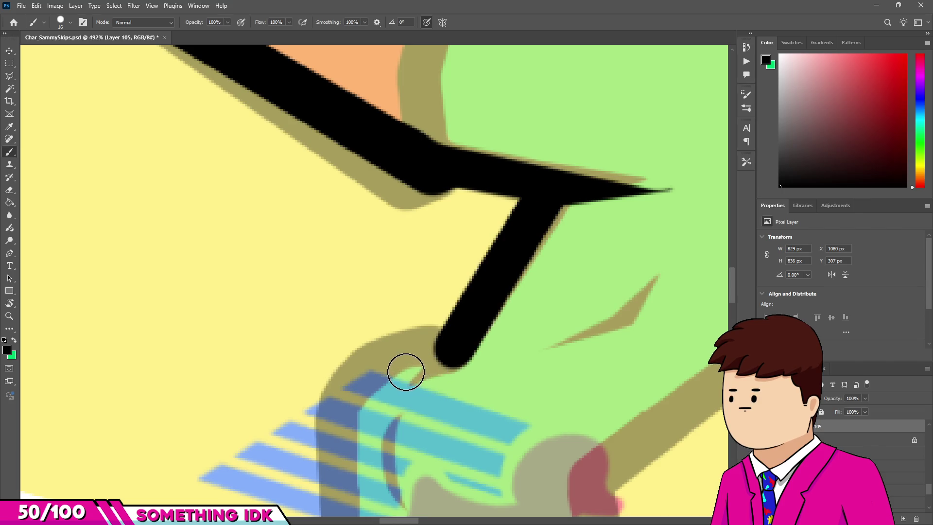
click(406, 371)
Step: Erase the stray hook at the leg line's lower end and return to the Brush
key(e)
mouse_move(379, 374)
mouse_down()
mouse_move(403, 313)
mouse_move(424, 323)
mouse_move(343, 374)
mouse_move(340, 311)
mouse_up()
scroll(396, 333, down, 2)
key(b)
scroll(351, 393, down, 5)
scroll(354, 277, down, 10)
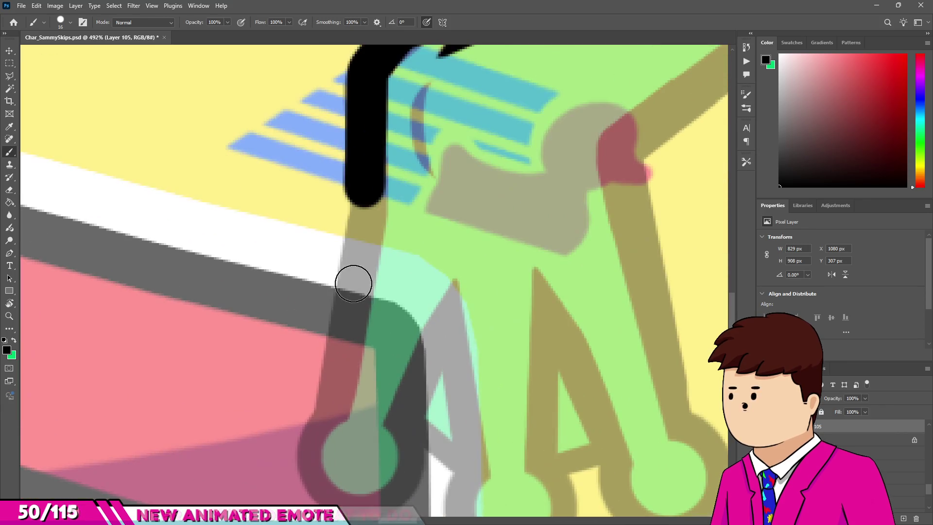
Step: Extend the leg line to the foot and stamp large black pads on the three toes
shift+click(339, 398)
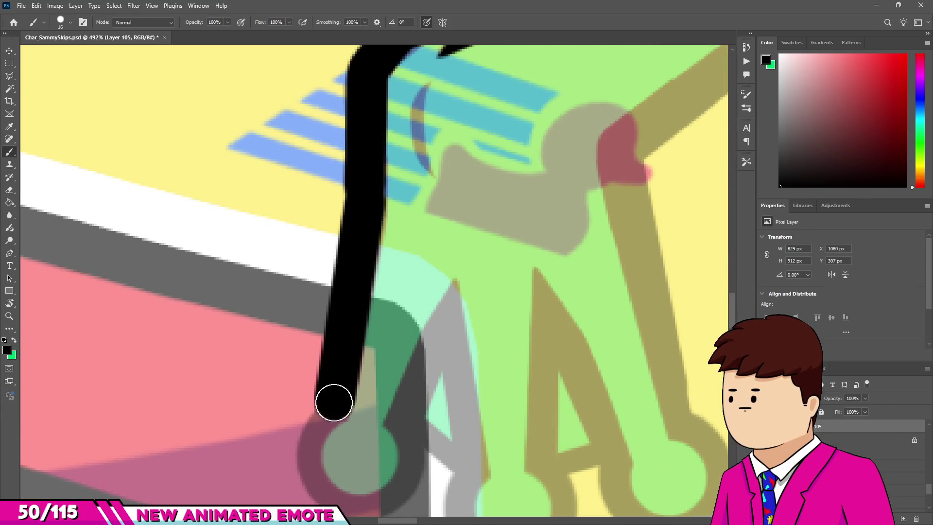
scroll(334, 396, down, 2)
drag(323, 389, 376, 383)
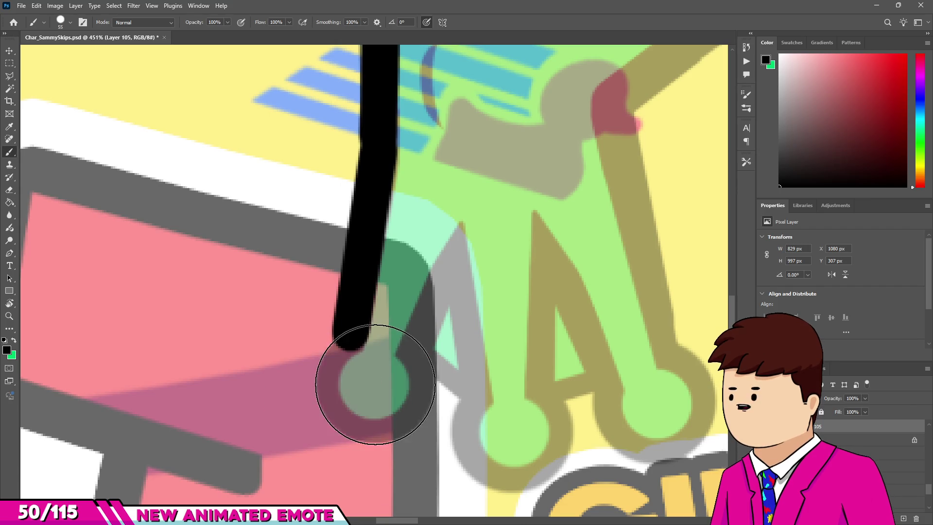
click(375, 382)
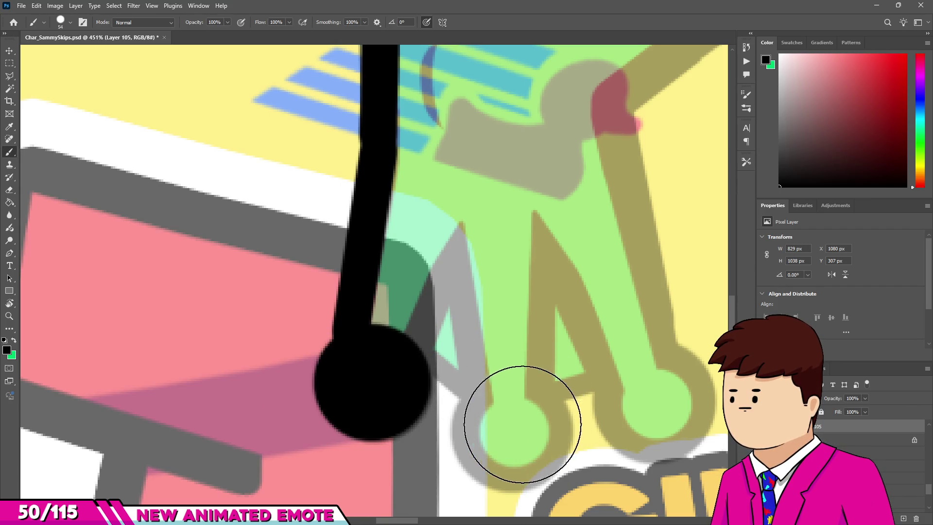
click(511, 431)
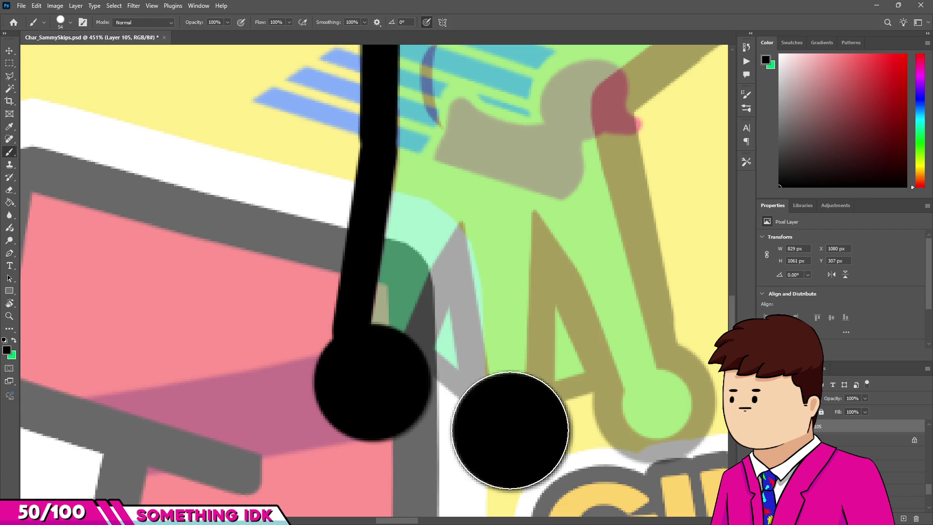
click(655, 398)
Step: With a smaller brush, join the left and middle pads and outline the middle toe
alt+right_click(578, 348)
scroll(449, 360, up, 3)
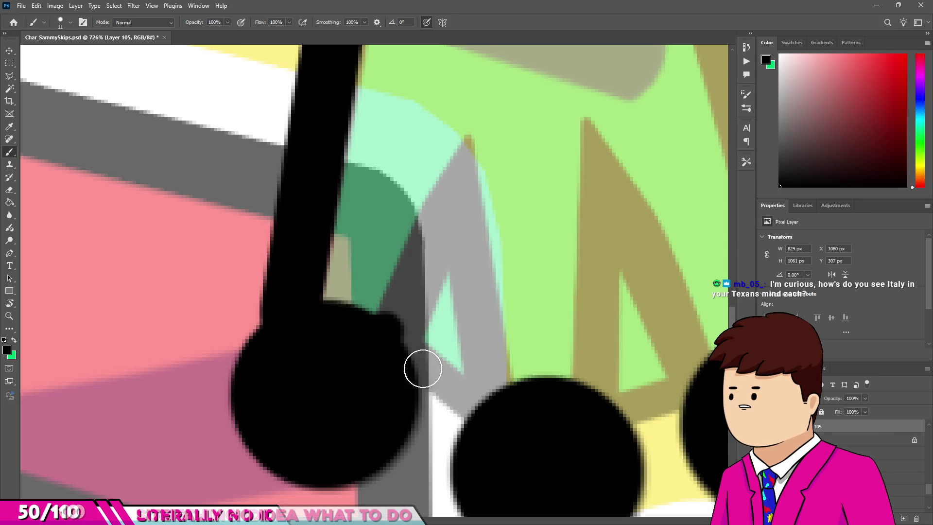
drag(413, 345, 488, 394)
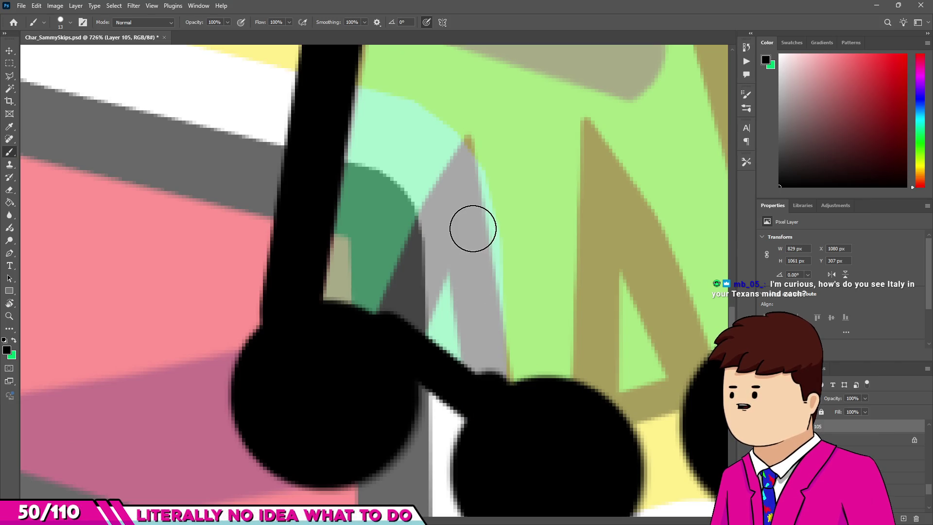
shift+click(456, 149)
shift+click(395, 333)
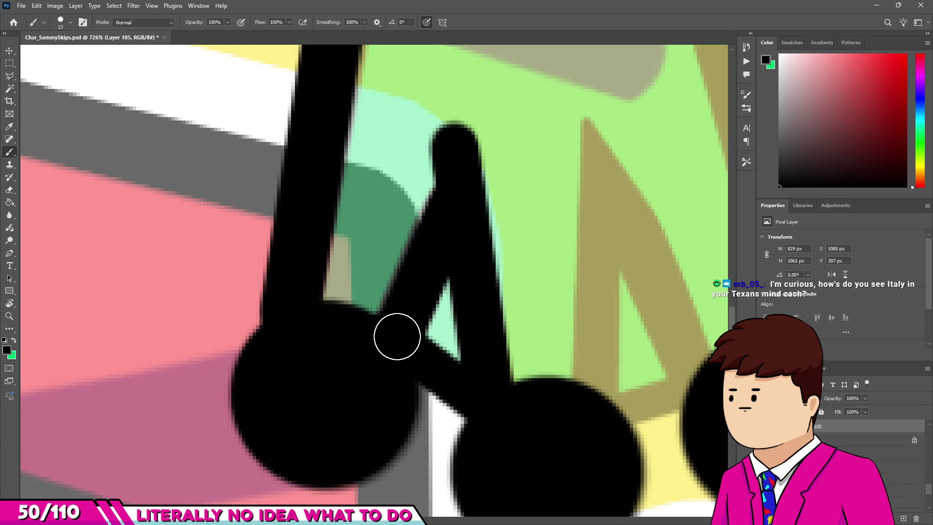
Step: Switch to the Eraser and set it to a fine 8 px tip
key(e)
alt+right_click(385, 271)
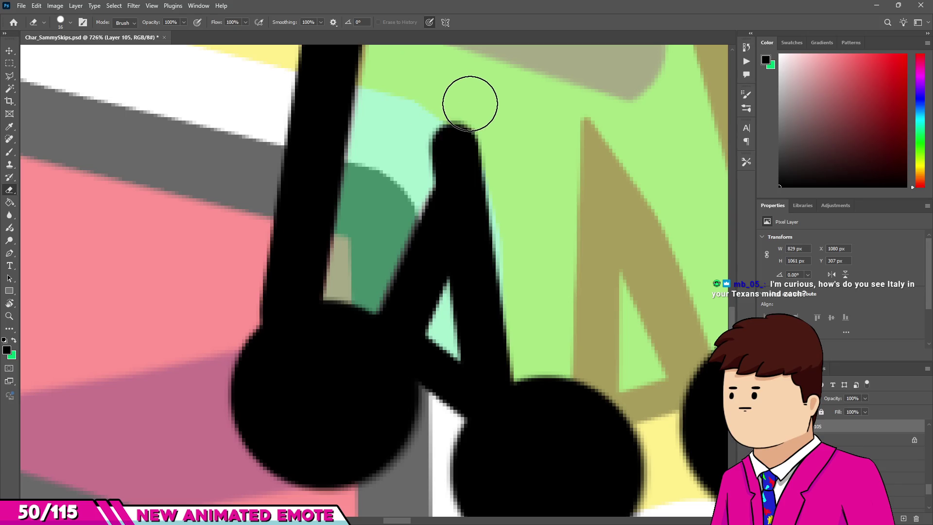
scroll(469, 102, down, 2)
scroll(434, 135, up, 2)
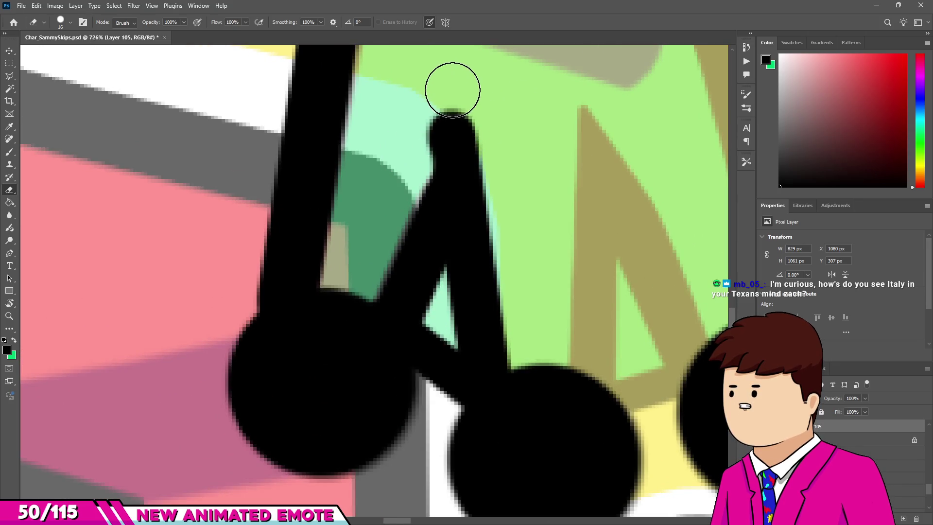
scroll(454, 87, down, 2)
scroll(450, 133, down, 1)
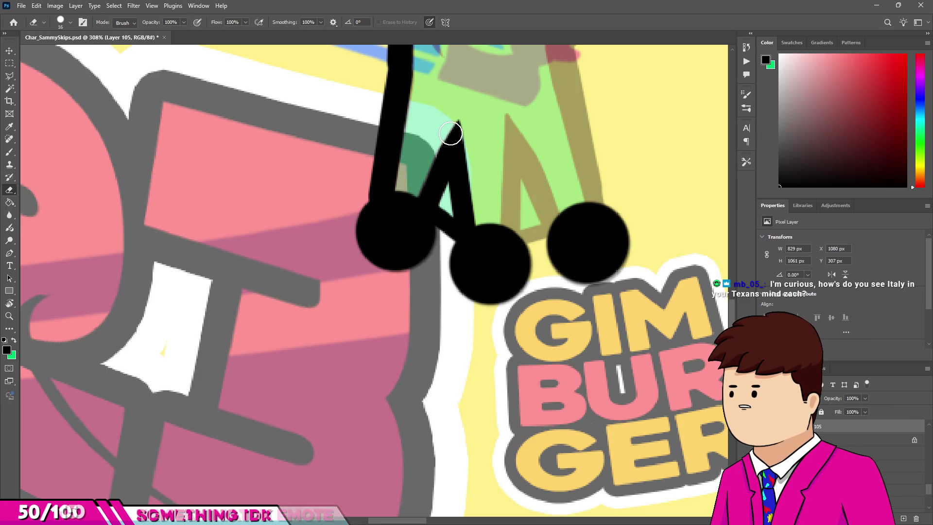
scroll(454, 108, down, 1)
scroll(456, 109, up, 1)
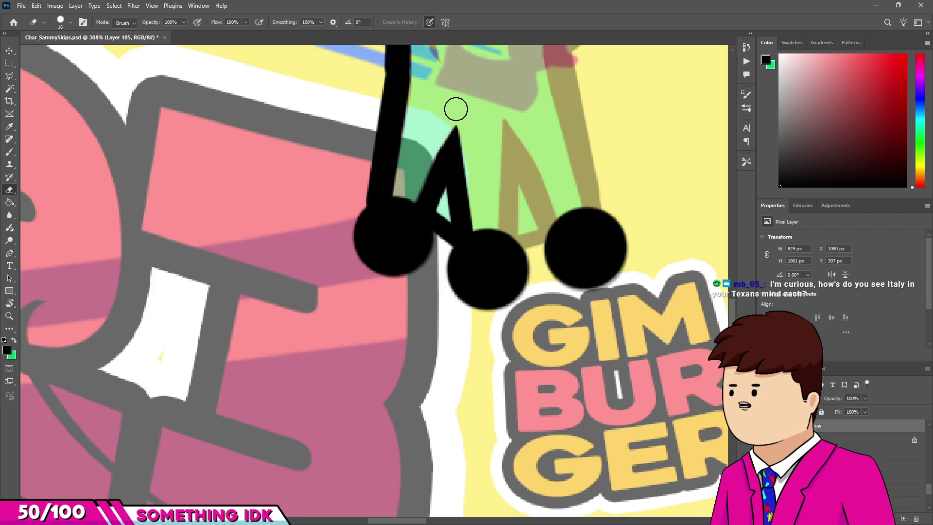
scroll(453, 111, up, 1)
scroll(344, 202, up, 1)
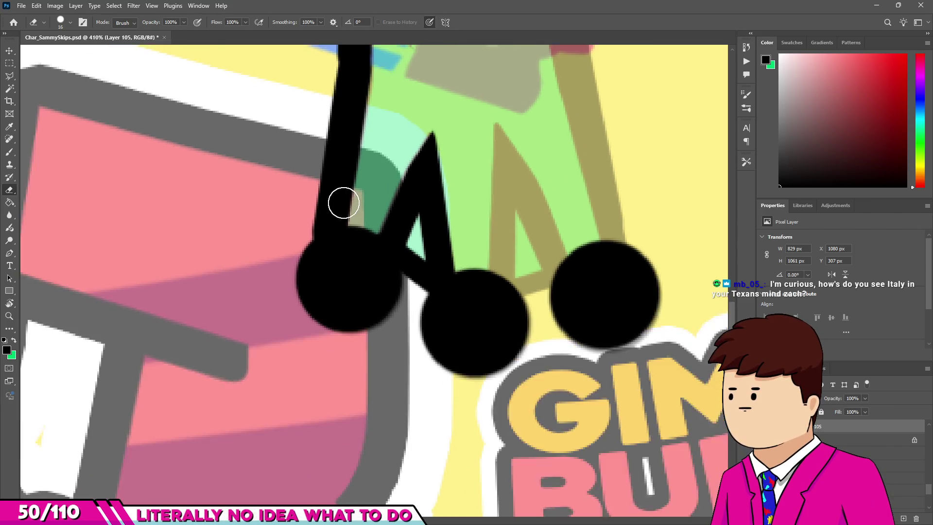
scroll(375, 194, up, 1)
scroll(340, 253, up, 1)
key(bracketright)
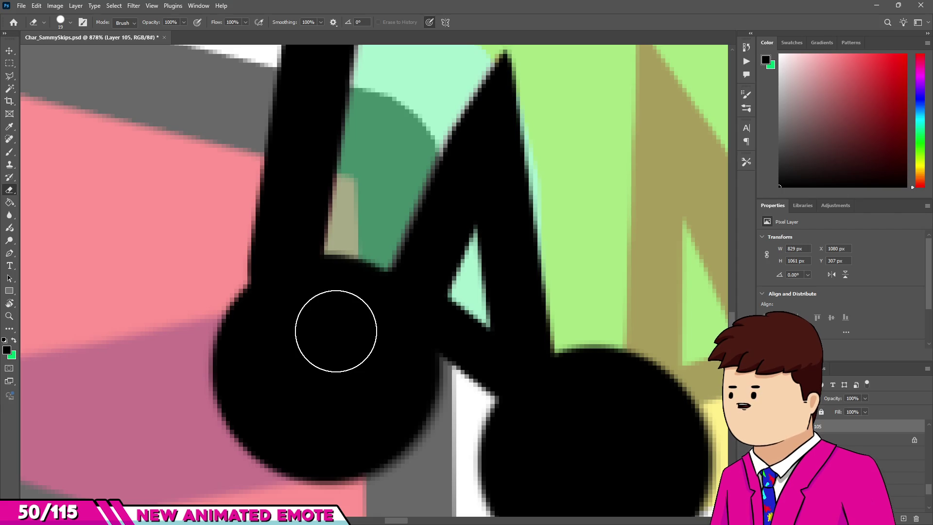
key(bracketright)
key(bracketright)
key(bracketright)
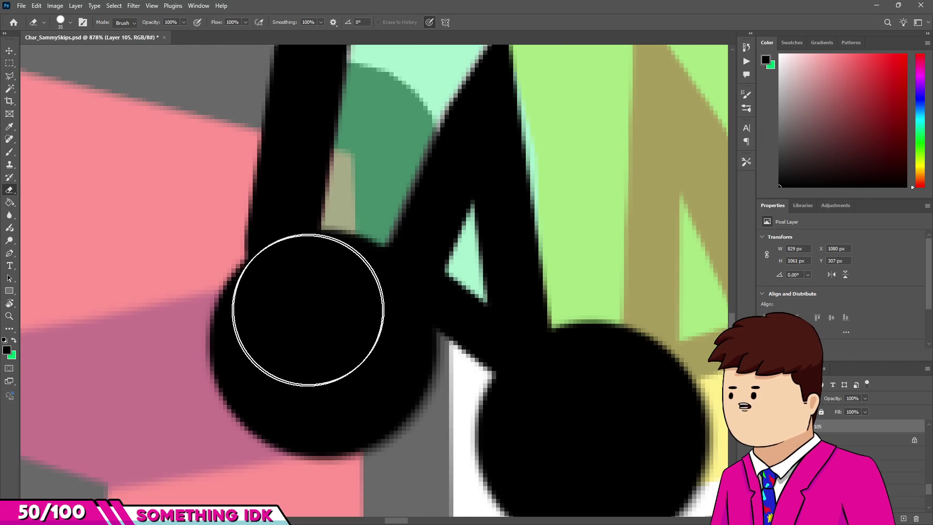
alt+right_click(323, 346)
Step: Erase a stray black dot and the outline overlapping the tan bar and toe
click(323, 346)
scroll(335, 243, up, 3)
alt+right_click(389, 246)
mouse_move(333, 219)
mouse_down()
mouse_move(319, 301)
mouse_move(385, 229)
mouse_move(361, 300)
mouse_move(364, 201)
mouse_up()
scroll(455, 232, down, 5)
scroll(451, 282, up, 3)
scroll(490, 198, down, 4)
scroll(385, 266, up, 1)
scroll(384, 266, up, 1)
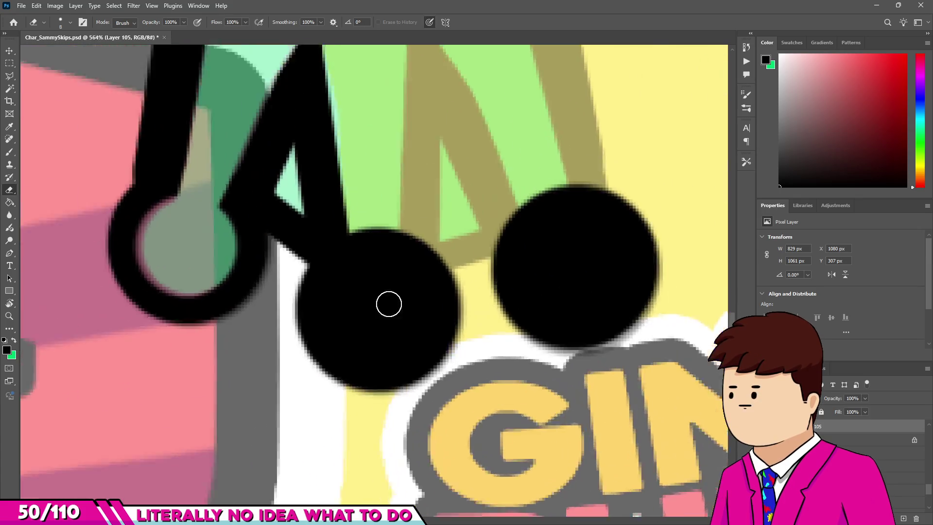
scroll(387, 304, up, 1)
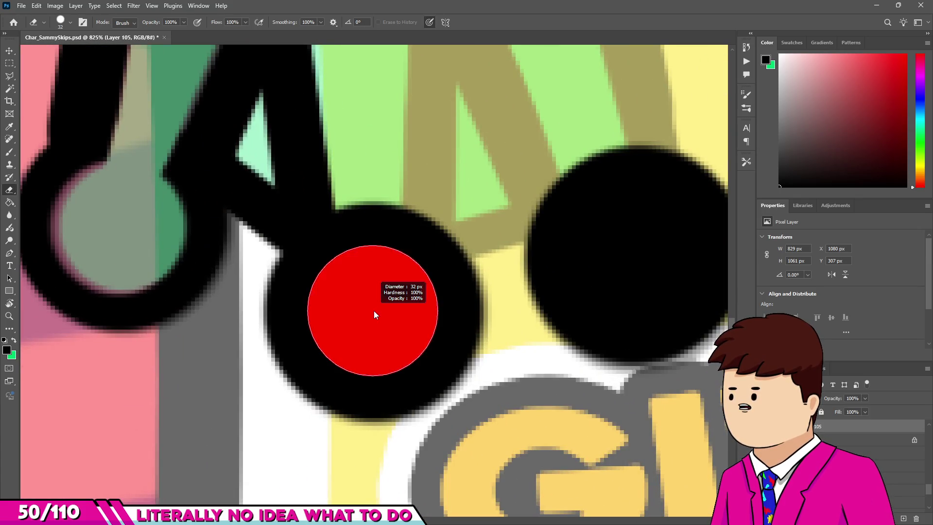
Step: Hollow out the centres of the middle and right toe pads
click(372, 309)
scroll(561, 276, down, 2)
scroll(561, 276, up, 1)
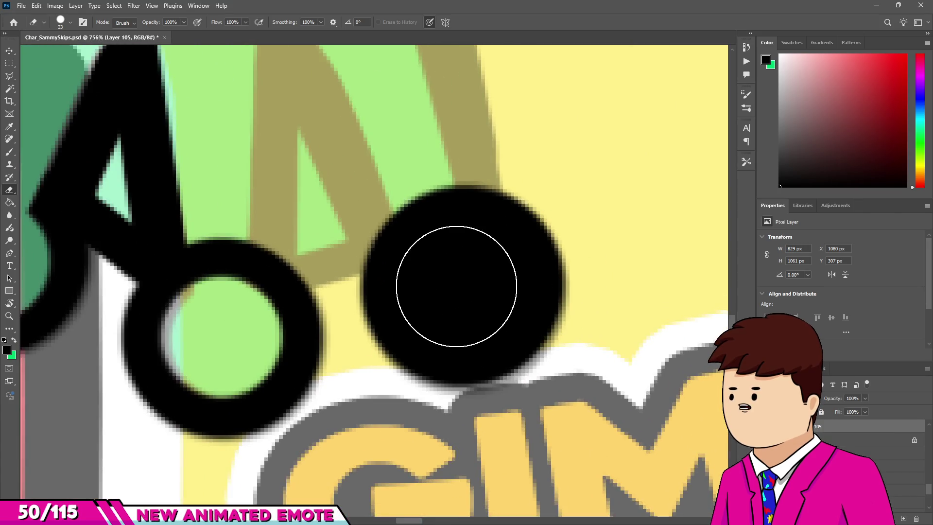
click(447, 272)
scroll(282, 267, up, 1)
Step: With a smaller eraser, cut openings in the middle and right rings where toes enter
drag(281, 268, 300, 254)
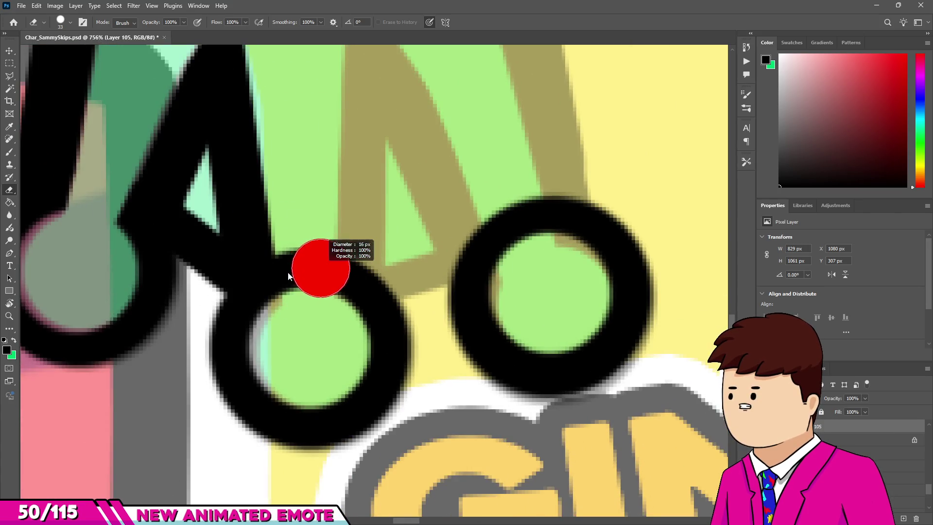
drag(301, 299, 313, 250)
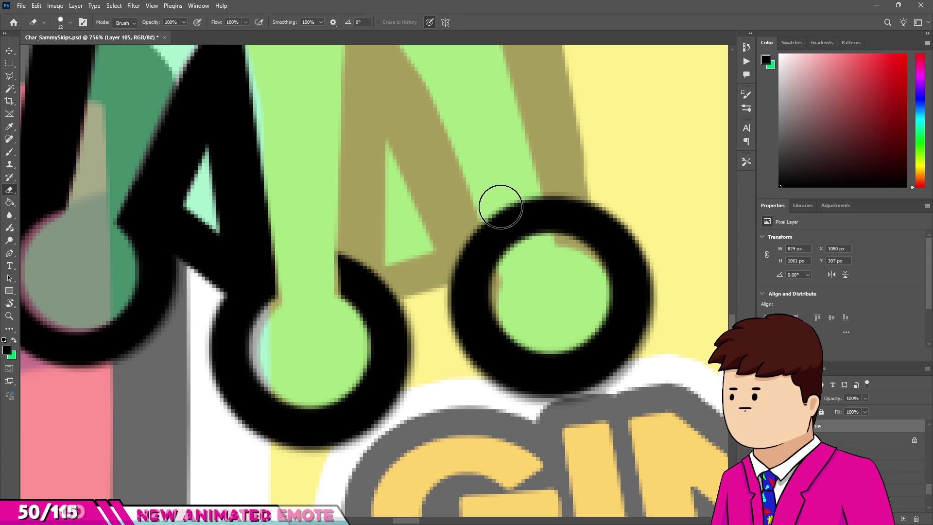
drag(500, 202, 517, 206)
scroll(533, 254, down, 2)
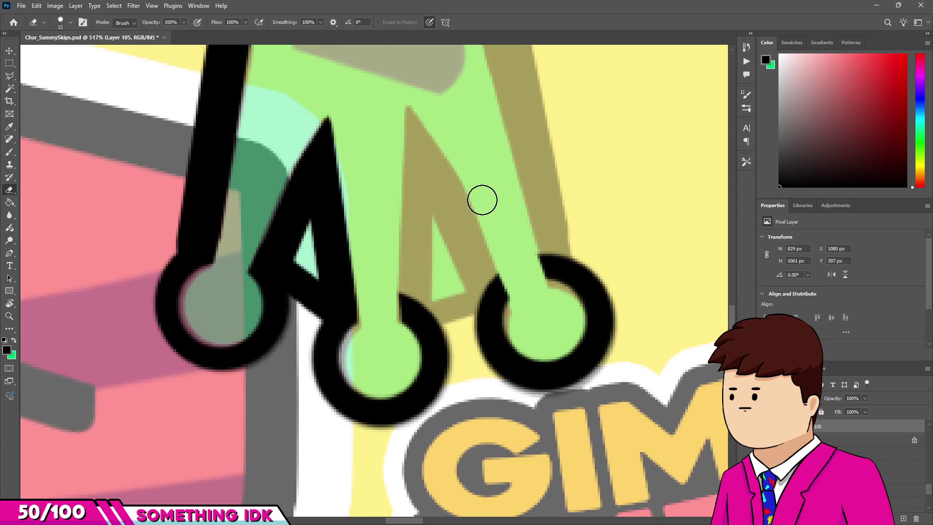
Step: Outline the middle toe down to its ring, add a crossbar, and trim the stem's top blob
key(b)
click(399, 123)
mouse_move(398, 119)
mouse_down()
mouse_move(478, 305)
mouse_move(411, 303)
mouse_up()
click(415, 298)
shift+click(416, 165)
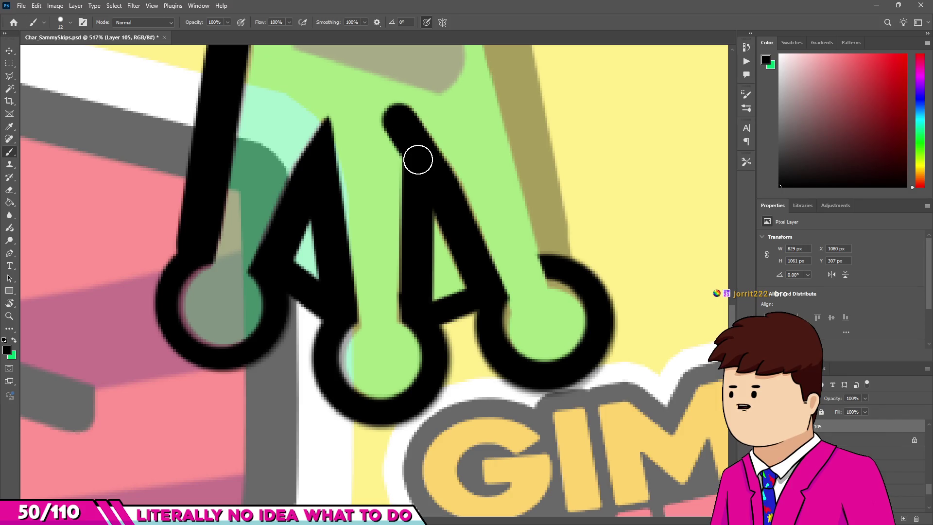
key(e)
drag(391, 117, 385, 167)
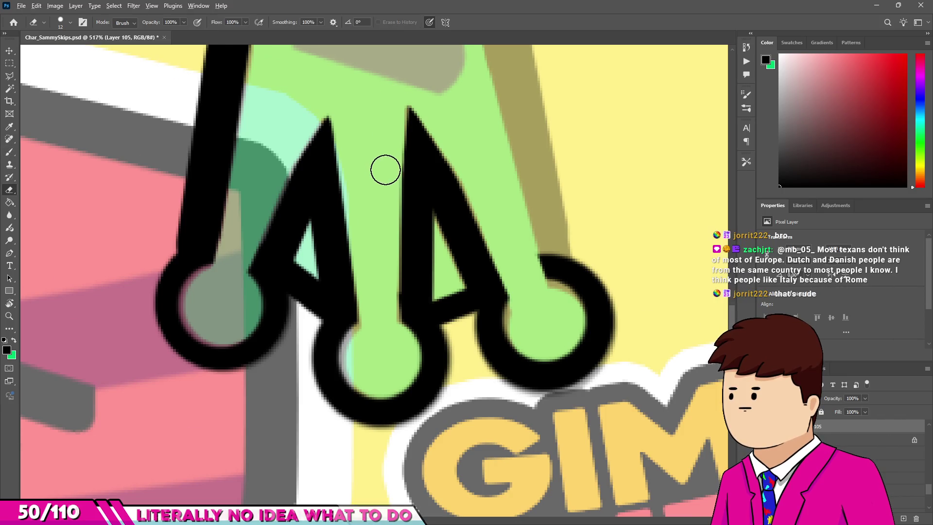
scroll(483, 98, down, 5)
scroll(511, 274, up, 4)
scroll(511, 274, down, 3)
scroll(475, 192, up, 3)
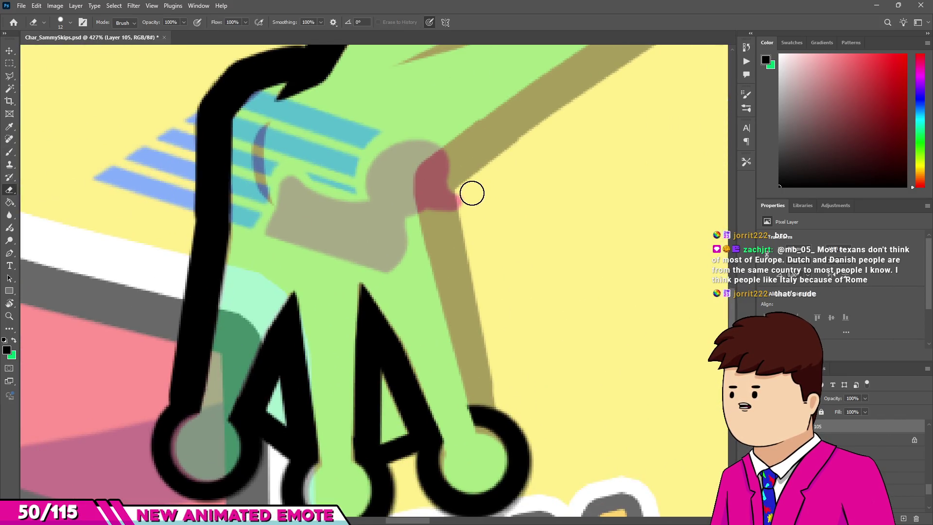
Step: Draw a straight outline down the right toe and slim its lower left edge
key(b)
alt+right_click(425, 186)
click(434, 184)
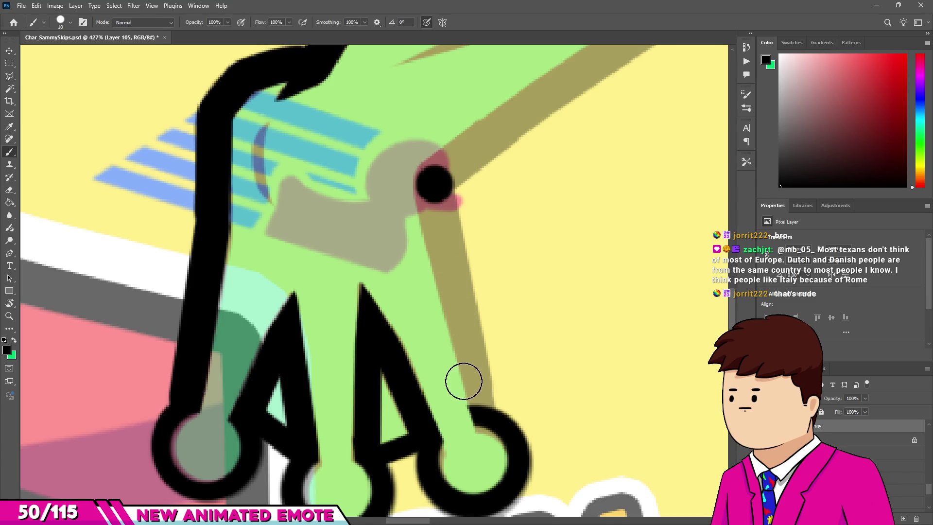
shift+click(476, 404)
key(e)
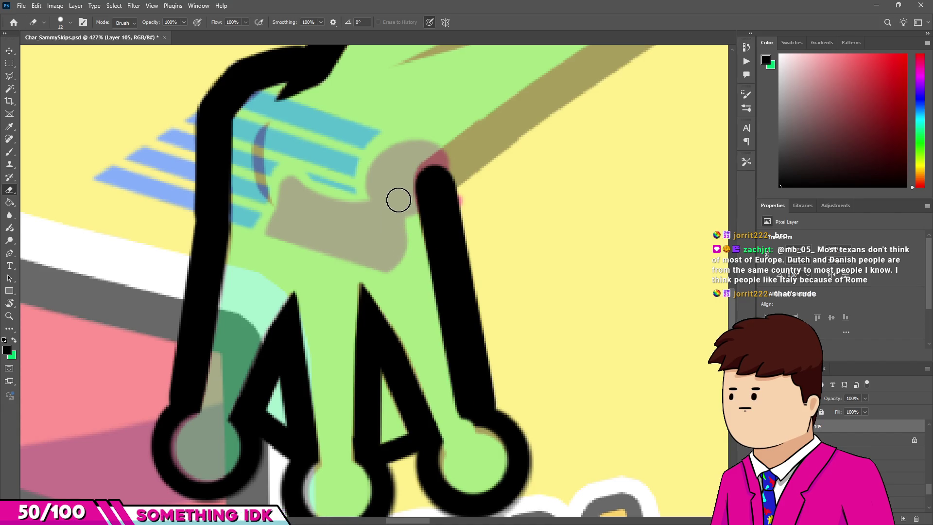
shift+click(462, 432)
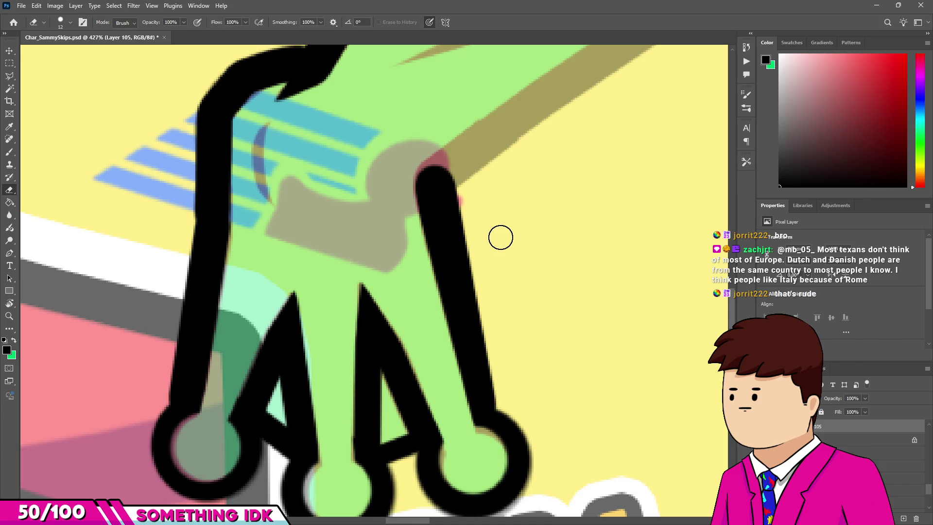
scroll(390, 298, down, 2)
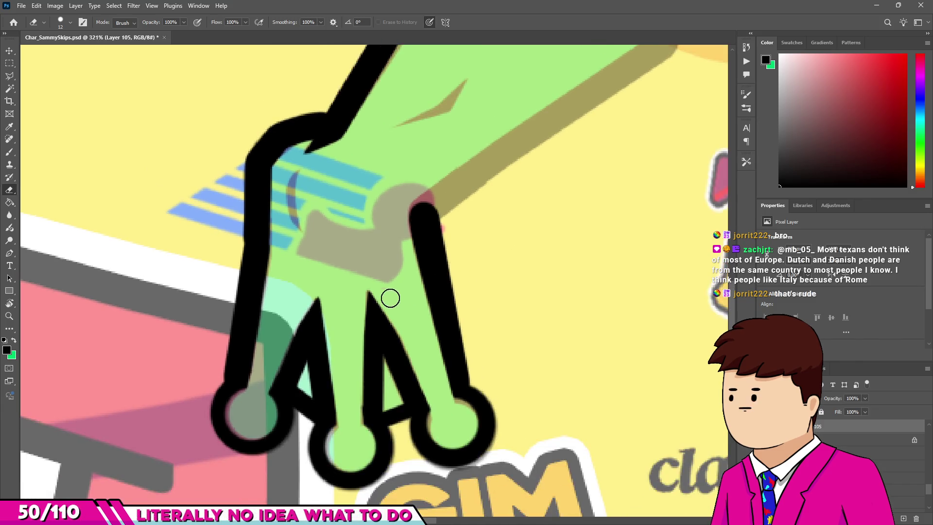
Step: Zoom in and out around the frog's leg to inspect the inked lower leg and toe rings
scroll(437, 277, up, 2)
scroll(263, 314, down, 3)
scroll(276, 287, up, 2)
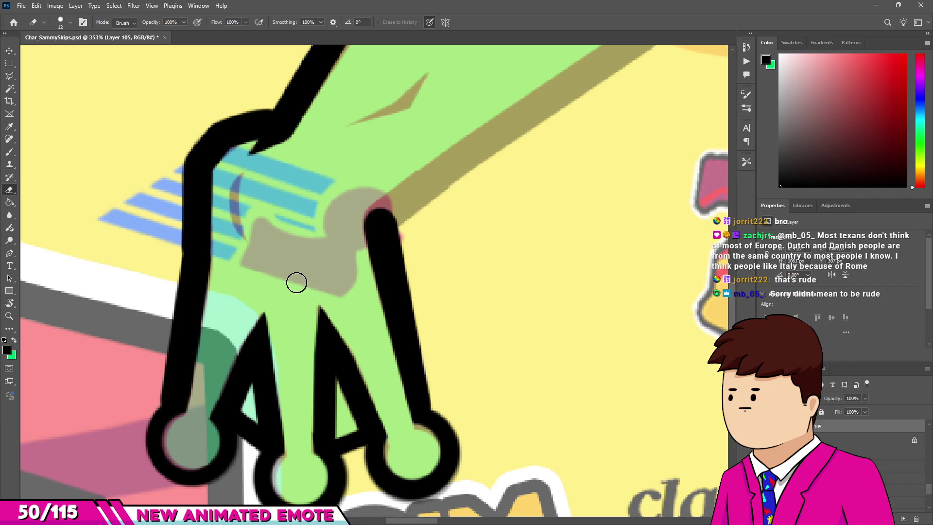
scroll(242, 285, down, 2)
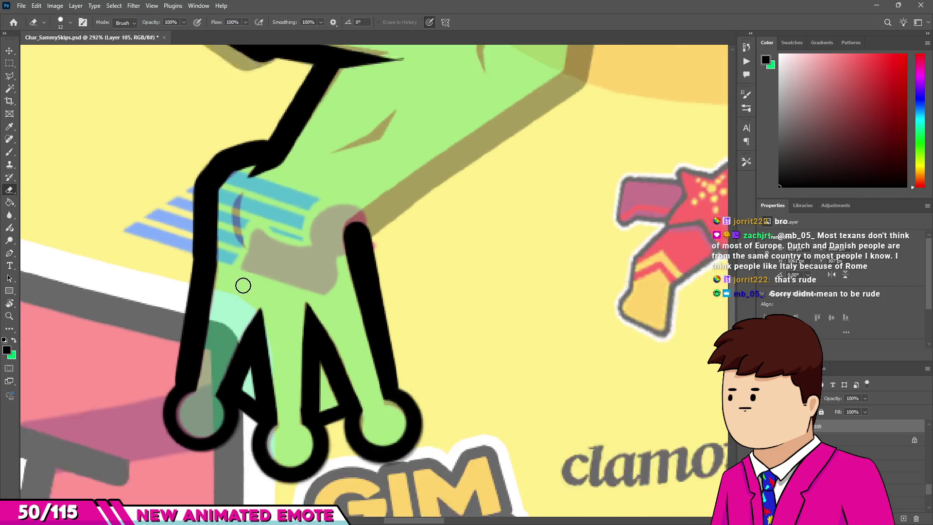
scroll(240, 282, down, 2)
scroll(264, 258, up, 3)
scroll(256, 330, up, 2)
scroll(256, 331, down, 2)
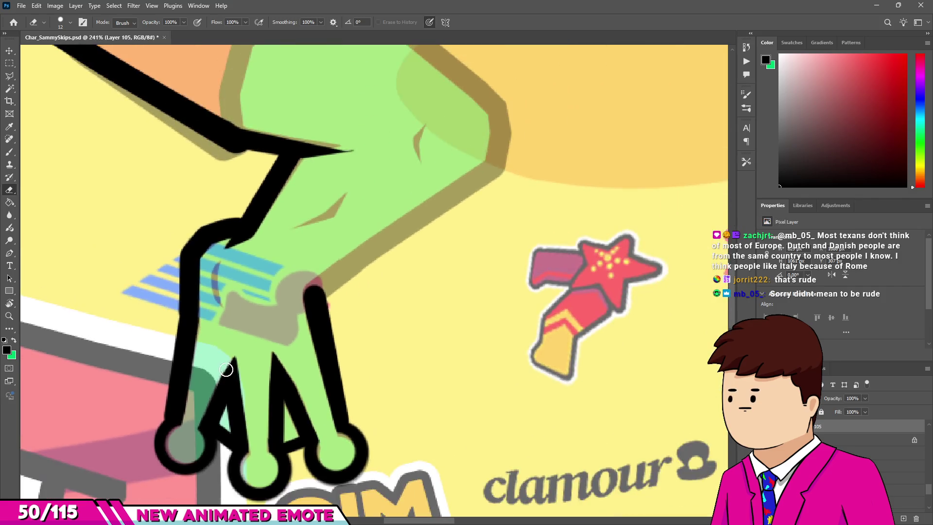
scroll(226, 364, down, 2)
scroll(226, 364, up, 2)
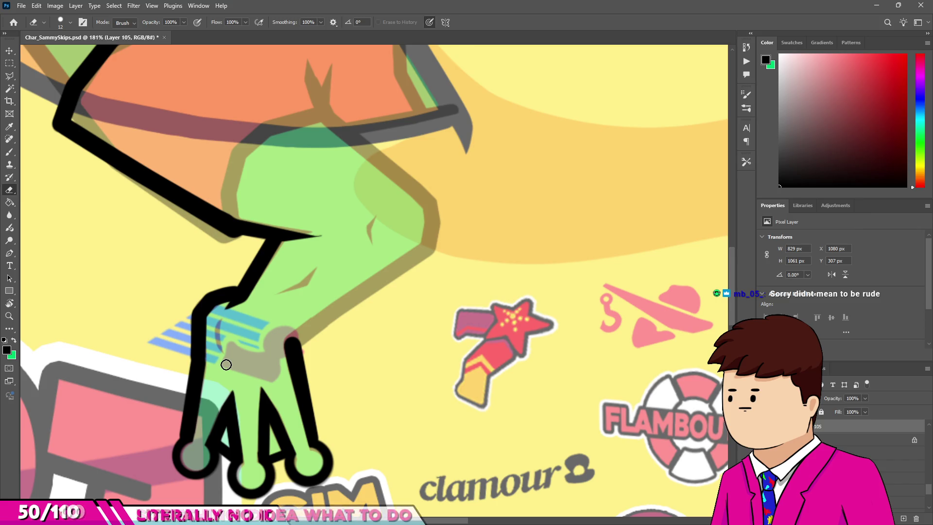
scroll(286, 328, down, 2)
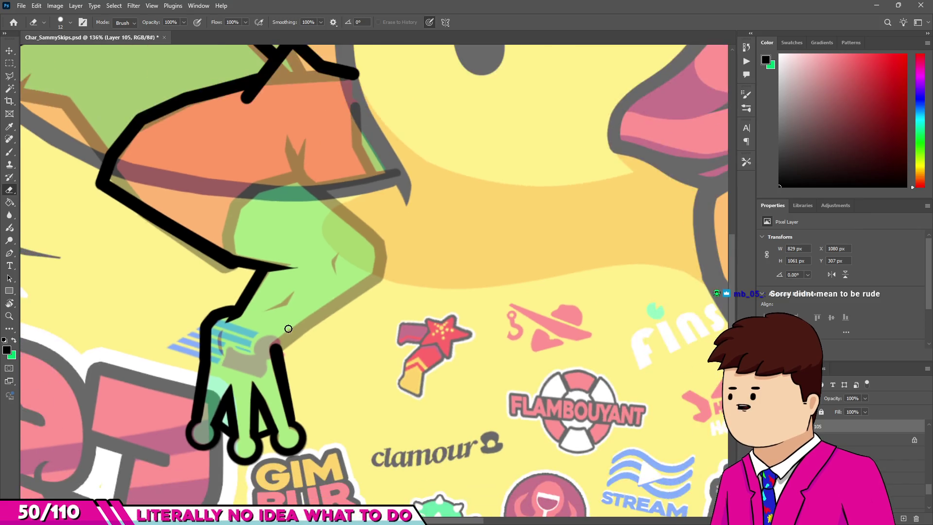
scroll(284, 320, up, 4)
scroll(311, 292, down, 1)
scroll(310, 292, up, 3)
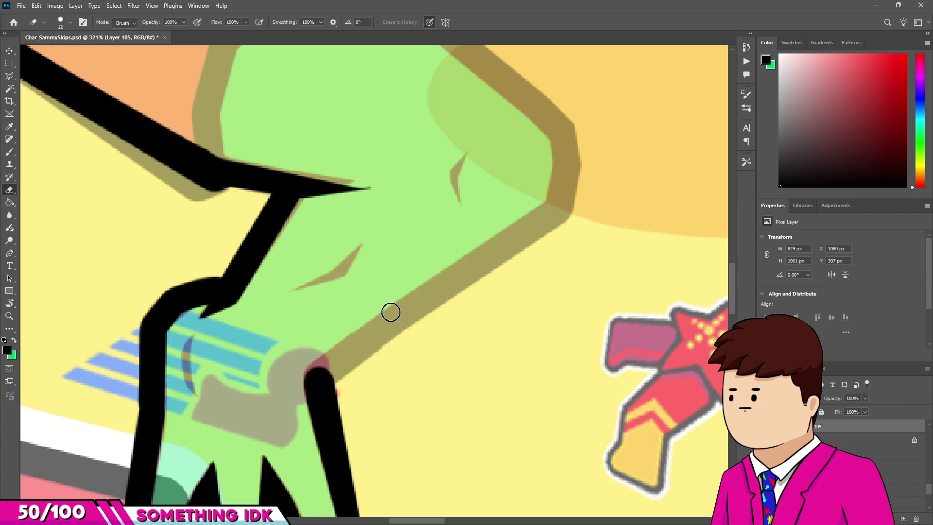
scroll(297, 287, down, 4)
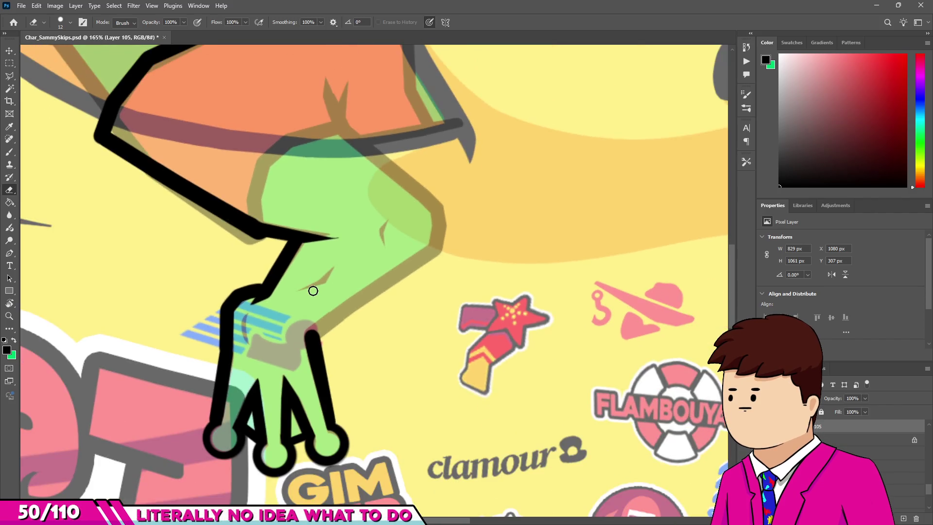
scroll(323, 282, down, 3)
scroll(452, 253, up, 2)
scroll(431, 300, up, 2)
scroll(348, 191, up, 1)
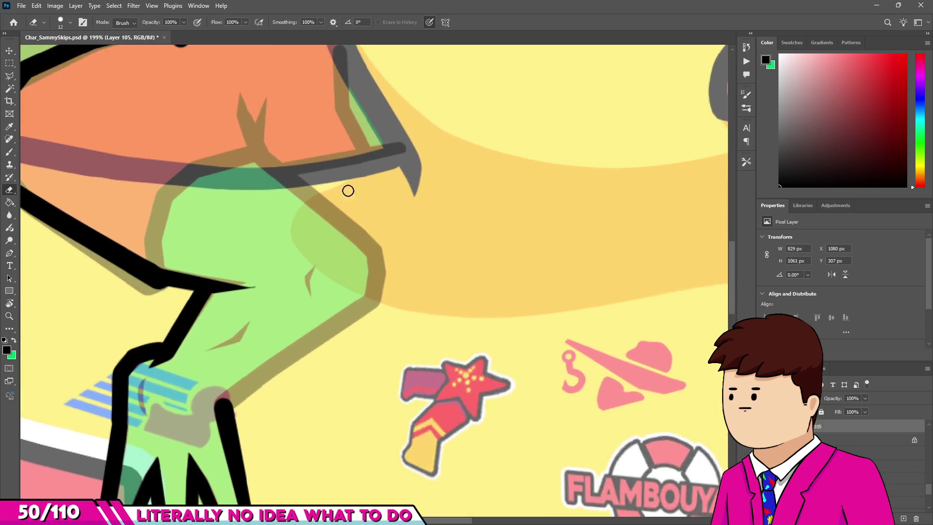
scroll(348, 190, down, 1)
scroll(278, 167, up, 4)
scroll(271, 226, down, 1)
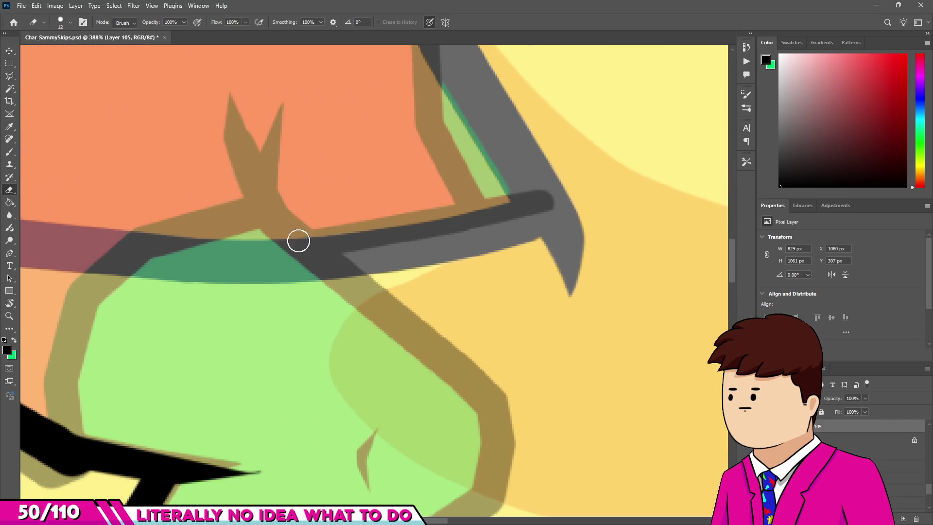
Step: Ink straight black brush lines along the thigh's top, around the knee and down the shin
key(b)
click(270, 209)
shift+click(488, 394)
scroll(487, 268, down, 4)
scroll(488, 269, down, 3)
scroll(496, 299, up, 5)
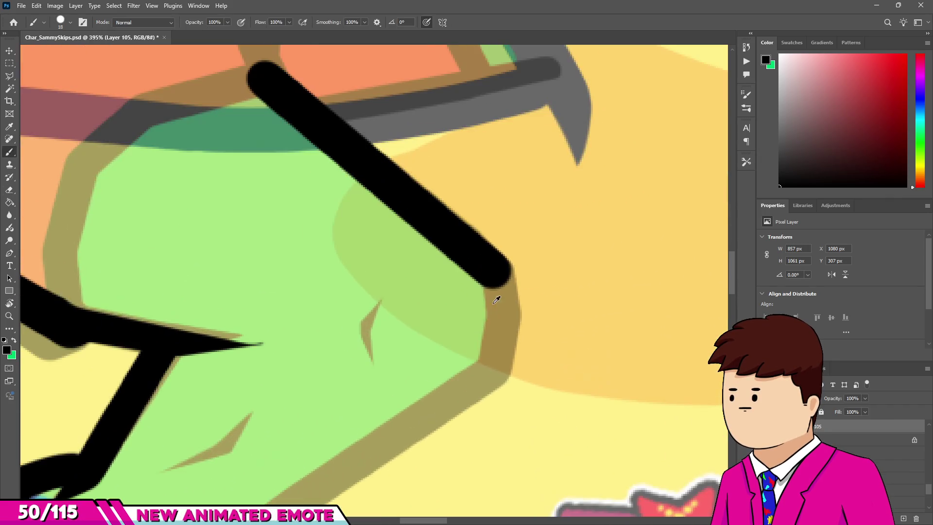
drag(503, 311, 494, 366)
scroll(493, 366, down, 2)
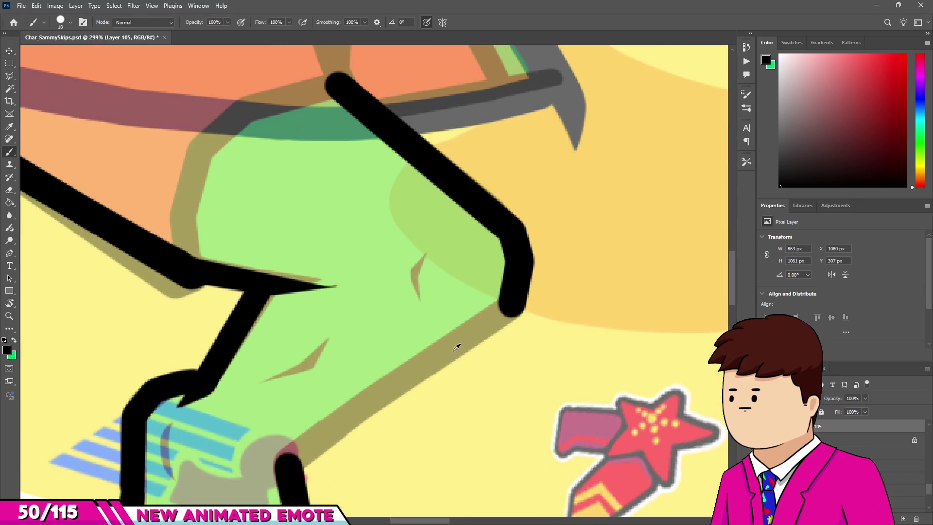
shift+click(327, 431)
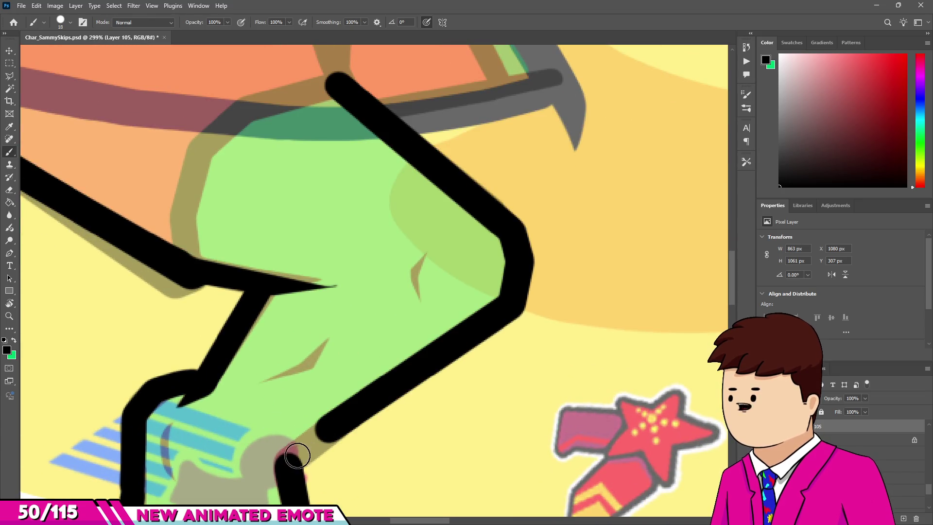
Step: Outline the thigh's underside and inner edge in black, joining the outline to the hip
scroll(383, 316, down, 3)
scroll(296, 216, up, 3)
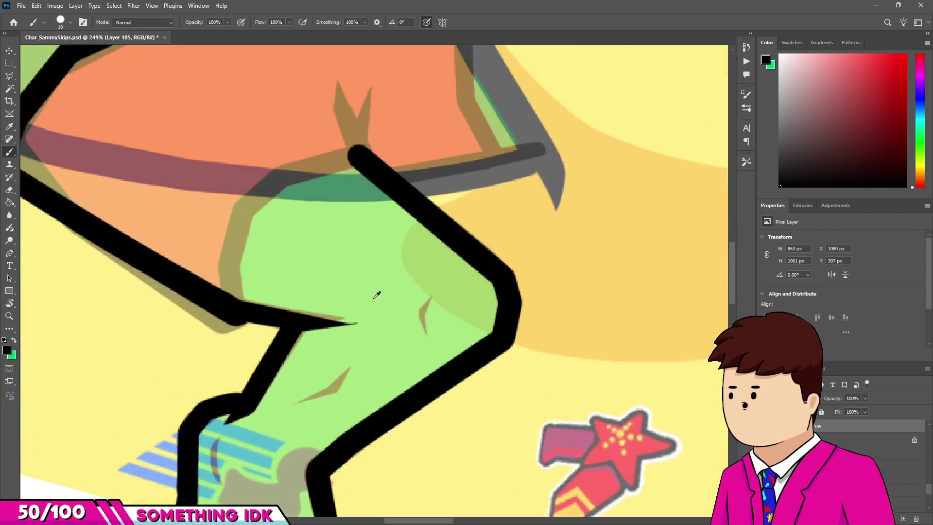
scroll(302, 340, up, 3)
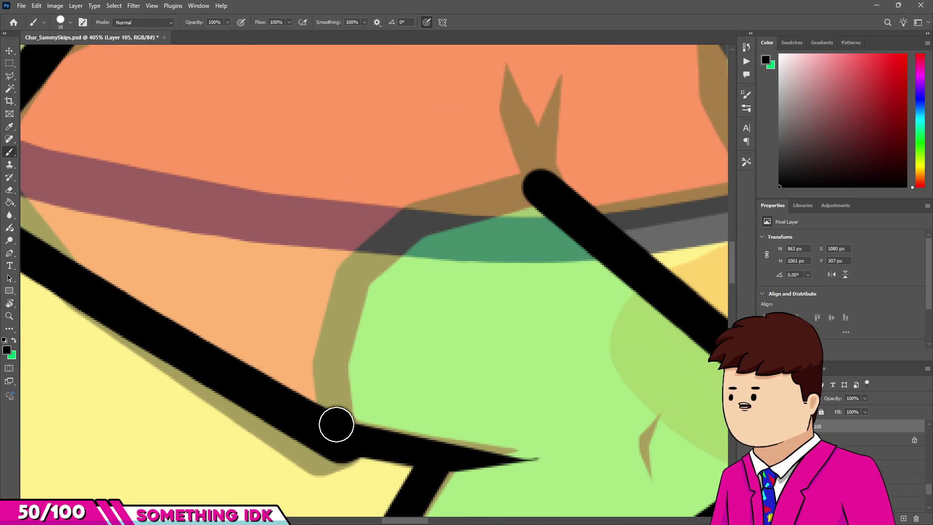
drag(327, 368, 335, 413)
drag(353, 276, 414, 215)
shift+click(539, 186)
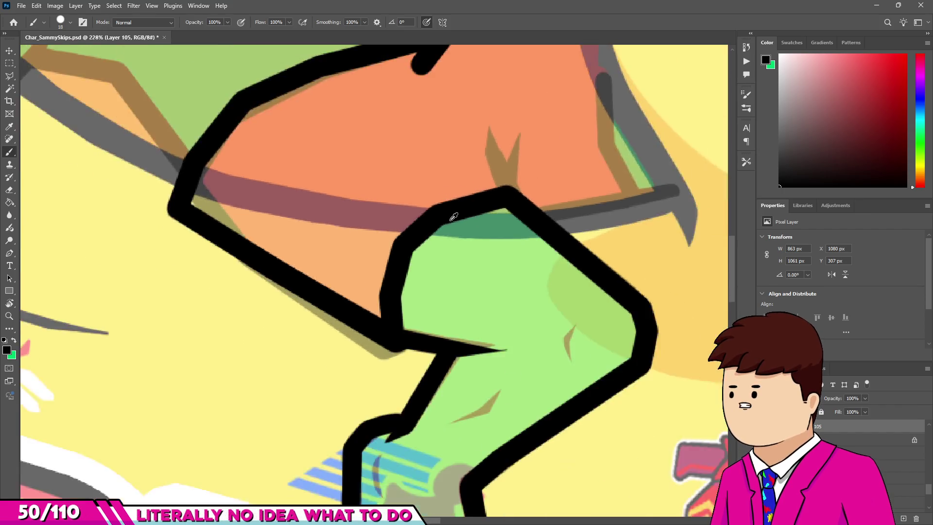
scroll(484, 304, down, 5)
scroll(484, 304, up, 4)
scroll(484, 304, up, 3)
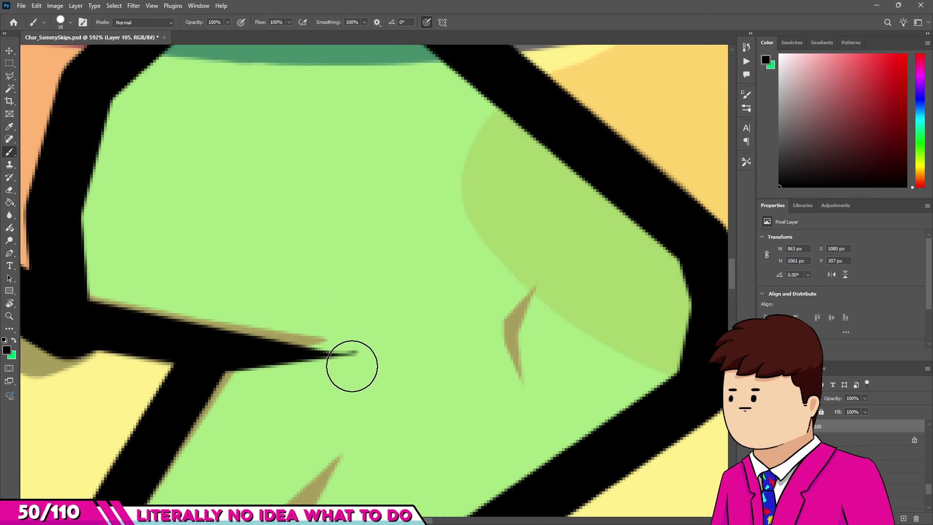
key(e)
scroll(402, 277, down, 3)
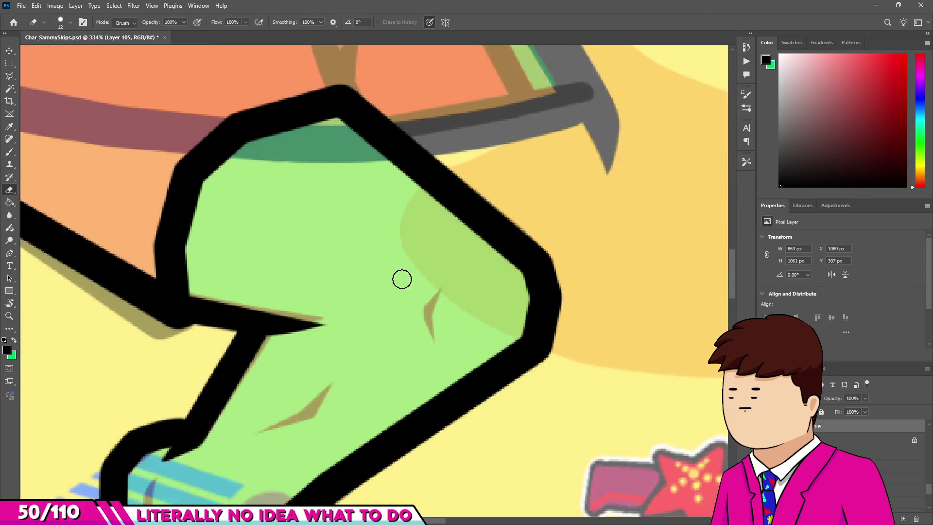
Step: Paint a knee crease, drop the line-art layer to 62% opacity, and erase it into a thin crescent
scroll(402, 277, up, 3)
key(b)
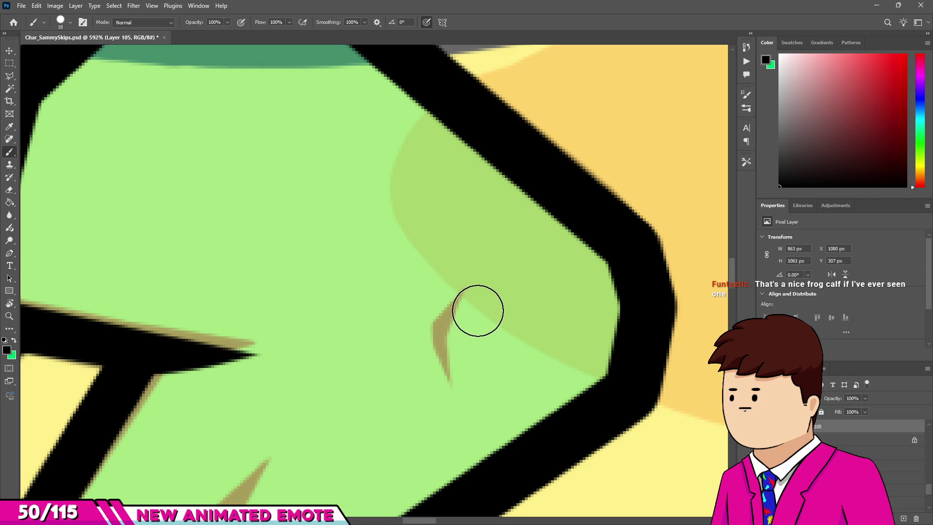
click(477, 310)
drag(450, 341, 474, 374)
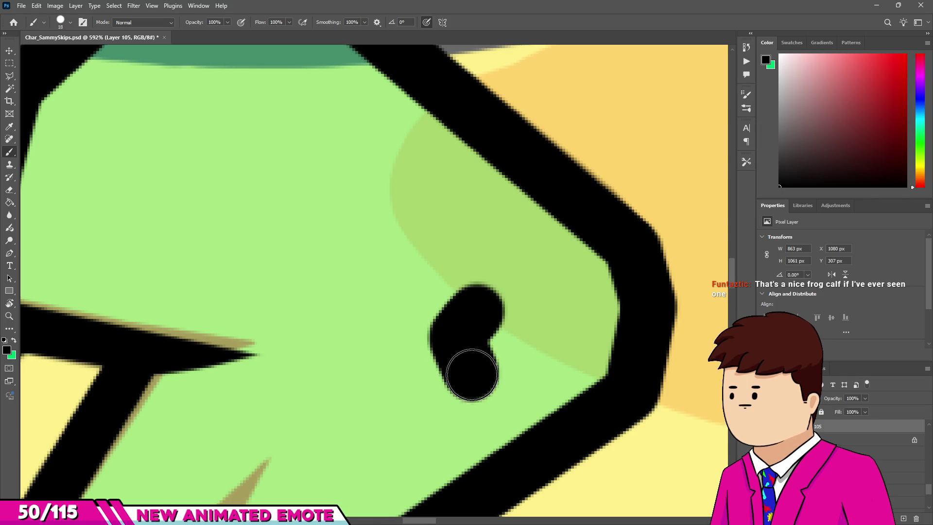
scroll(475, 376, up, 2)
key(e)
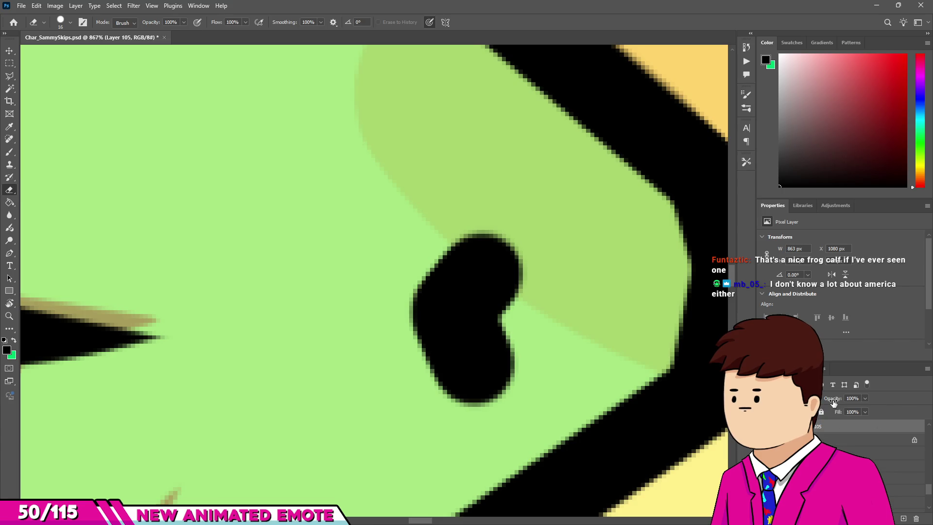
drag(833, 402, 504, 360)
drag(479, 398, 510, 307)
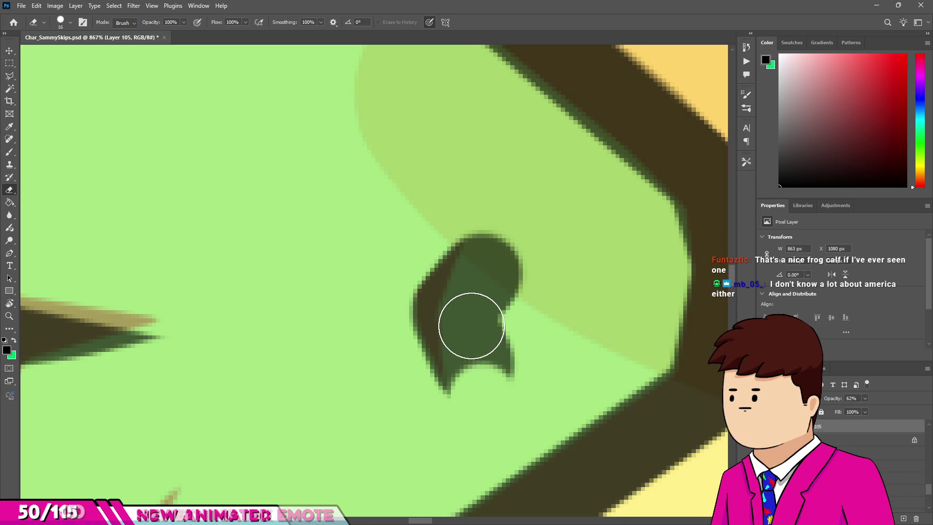
key(bracketright)
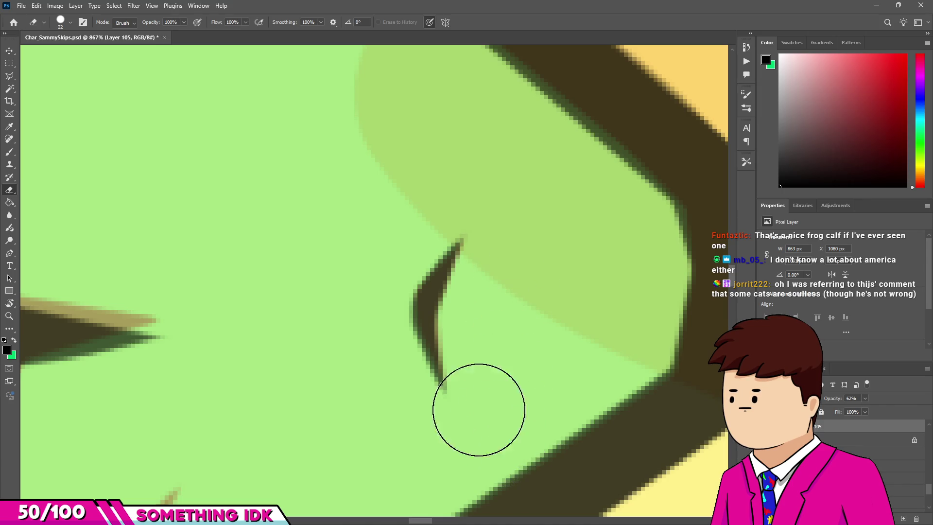
scroll(439, 236, down, 5)
scroll(340, 315, left, 5)
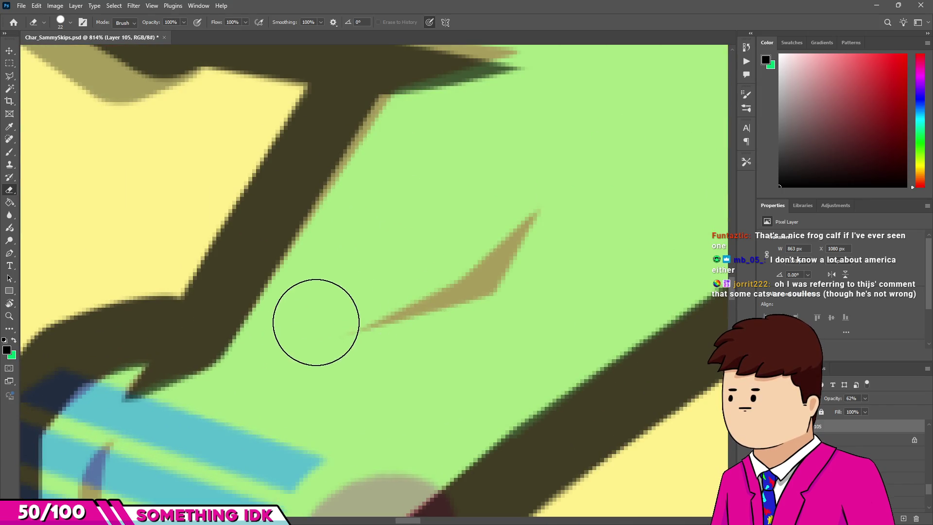
Step: Paint a dark black mark over the ankle stripes
key(b)
scroll(316, 322, down, 3)
scroll(316, 322, left, 3)
drag(240, 366, 252, 364)
mouse_move(241, 398)
mouse_down()
mouse_move(260, 401)
mouse_move(257, 425)
mouse_move(250, 402)
mouse_up()
scroll(263, 361, down, 2)
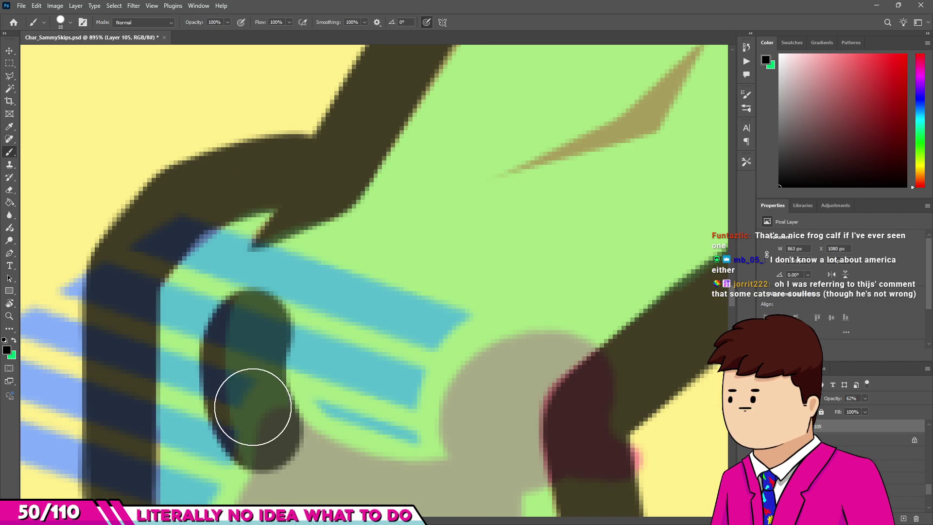
scroll(500, 233, down, 1)
scroll(501, 234, up, 2)
scroll(501, 234, right, 3)
Step: Paint a thigh crease stroke and erase it into a thin line tapered at both tips
mouse_move(368, 239)
mouse_down()
mouse_move(489, 202)
mouse_move(535, 125)
mouse_move(521, 116)
mouse_move(424, 162)
mouse_up()
key(e)
drag(345, 222, 330, 229)
drag(369, 280, 352, 306)
drag(514, 255, 362, 271)
drag(362, 271, 555, 204)
drag(597, 143, 562, 225)
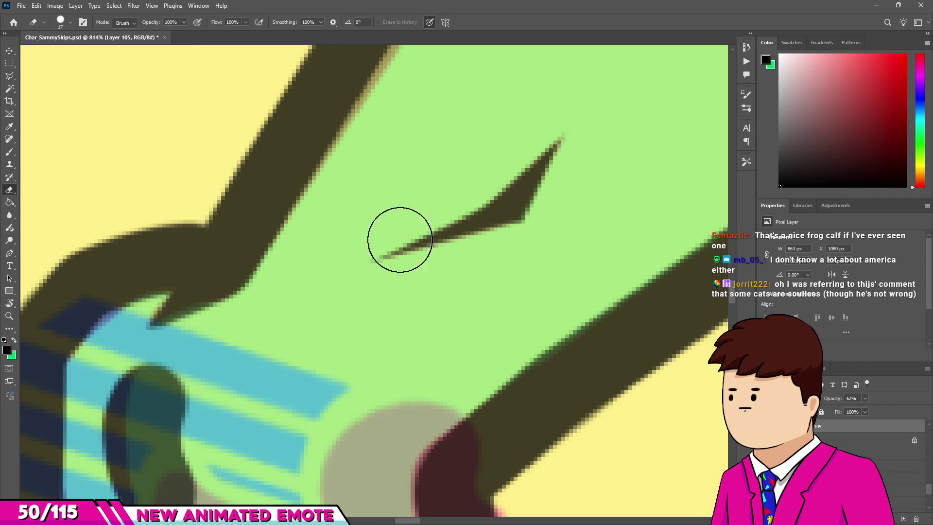
Step: Erase the ankle mark down into a thin crescent
scroll(250, 365, down, 3)
scroll(250, 364, left, 3)
scroll(292, 270, up, 2)
mouse_move(292, 270)
mouse_down()
mouse_move(271, 292)
mouse_move(293, 300)
mouse_up()
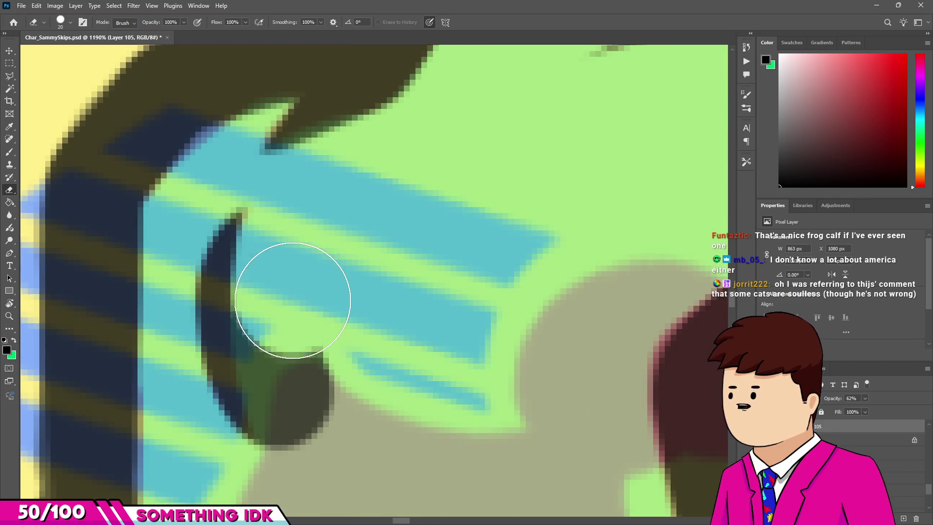
drag(288, 374, 308, 410)
scroll(294, 302, down, 5)
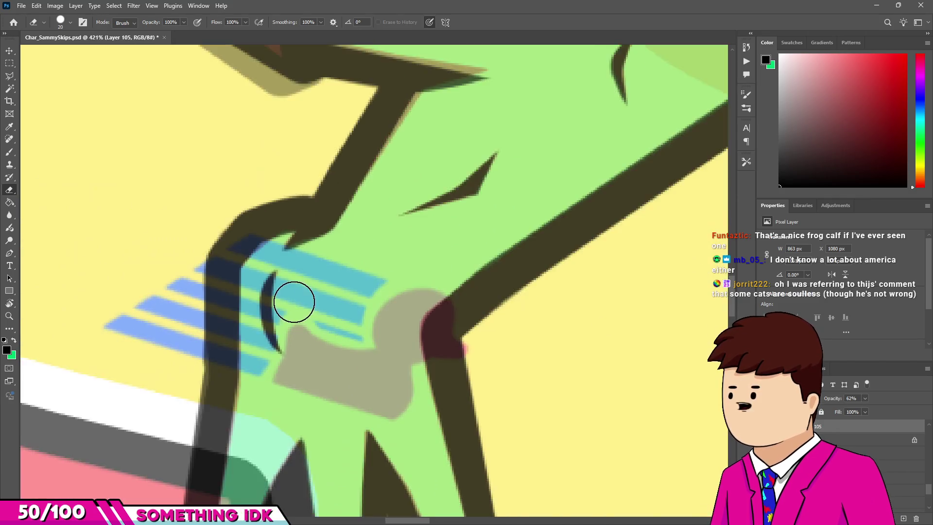
scroll(294, 302, down, 3)
scroll(294, 302, down, 2)
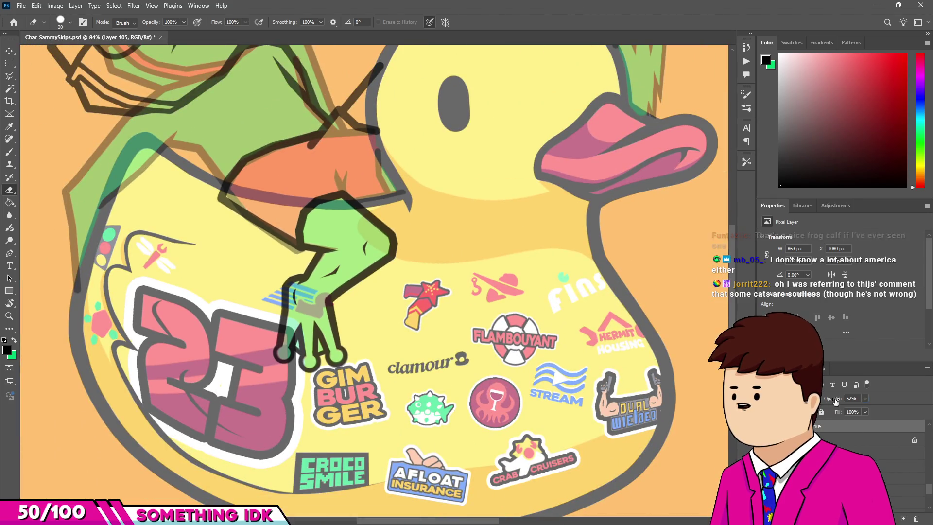
Step: Restore the line-art layer to 100% opacity
drag(834, 399, 856, 398)
scroll(316, 281, up, 2)
scroll(317, 281, up, 2)
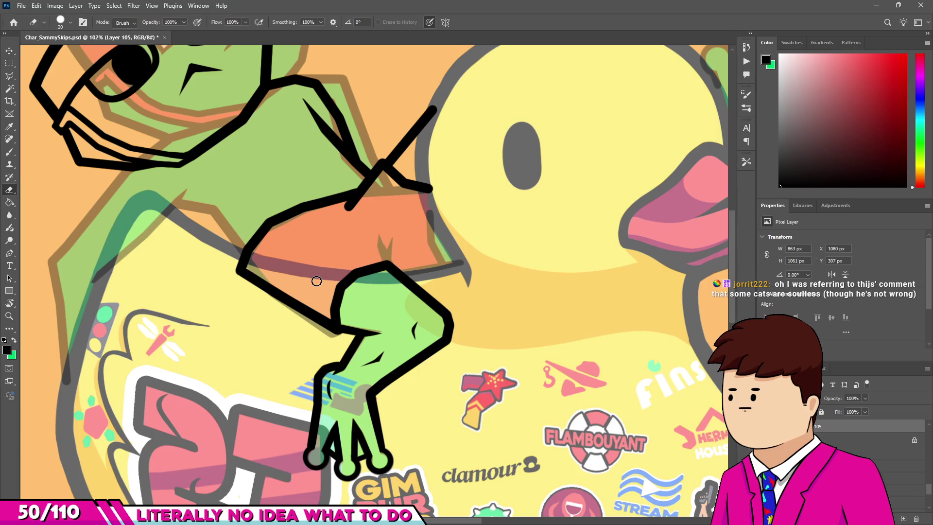
scroll(316, 281, down, 2)
scroll(316, 281, down, 1)
scroll(302, 243, up, 3)
scroll(253, 268, up, 1)
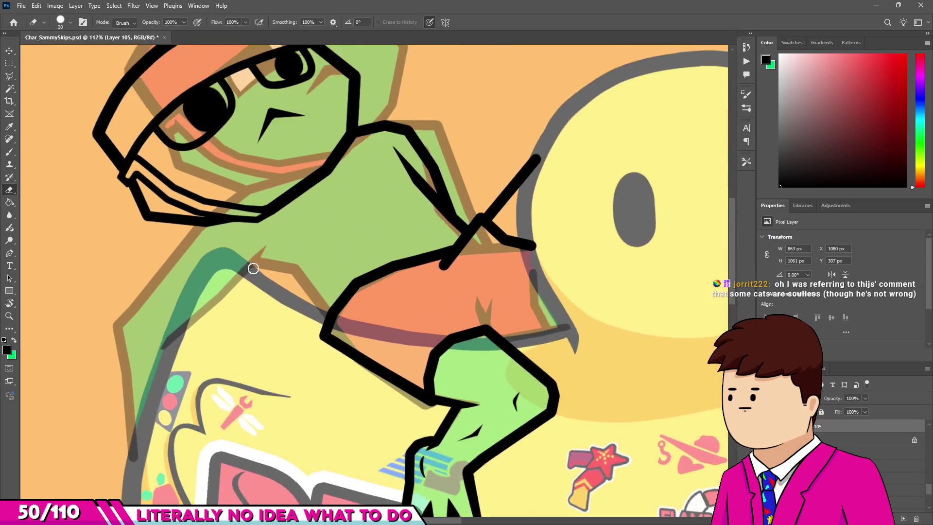
scroll(254, 268, up, 3)
key(b)
scroll(252, 287, down, 3)
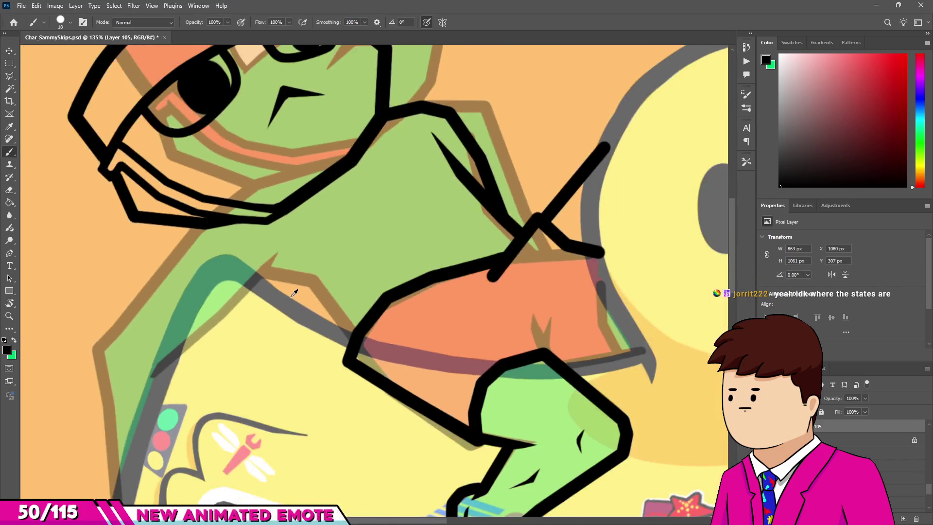
Step: Zoom in and trace the grey sketch line beside the orange shorts with a black brush stroke
scroll(270, 292, down, 3)
scroll(272, 293, up, 4)
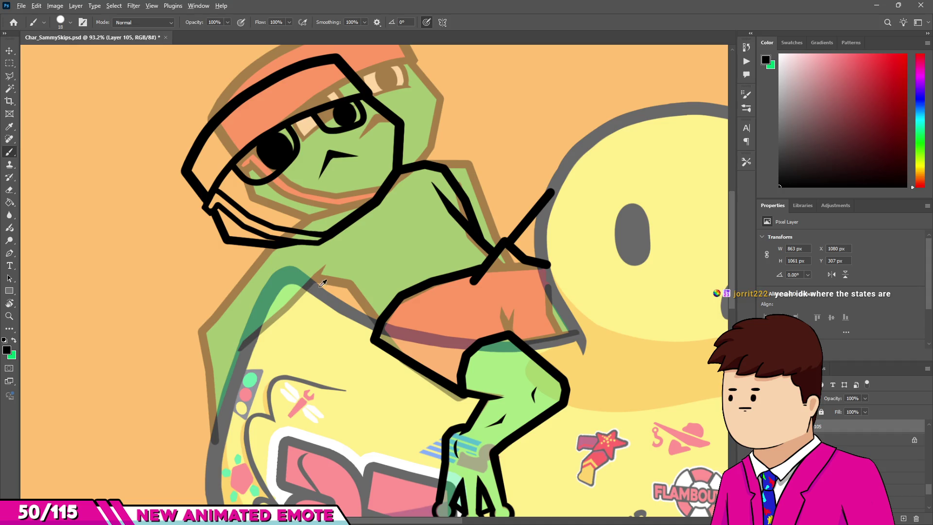
scroll(322, 283, up, 2)
scroll(322, 283, down, 1)
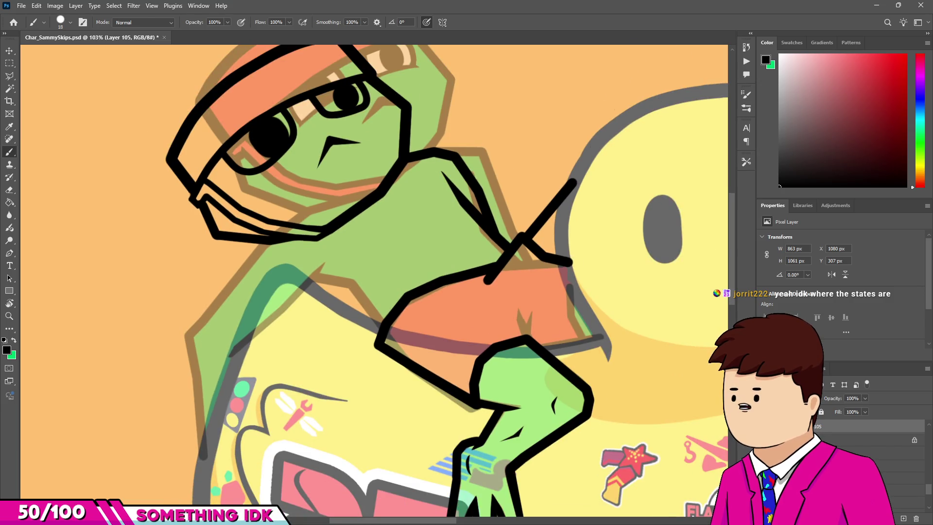
scroll(367, 252, down, 2)
scroll(369, 259, up, 1)
scroll(369, 259, up, 1)
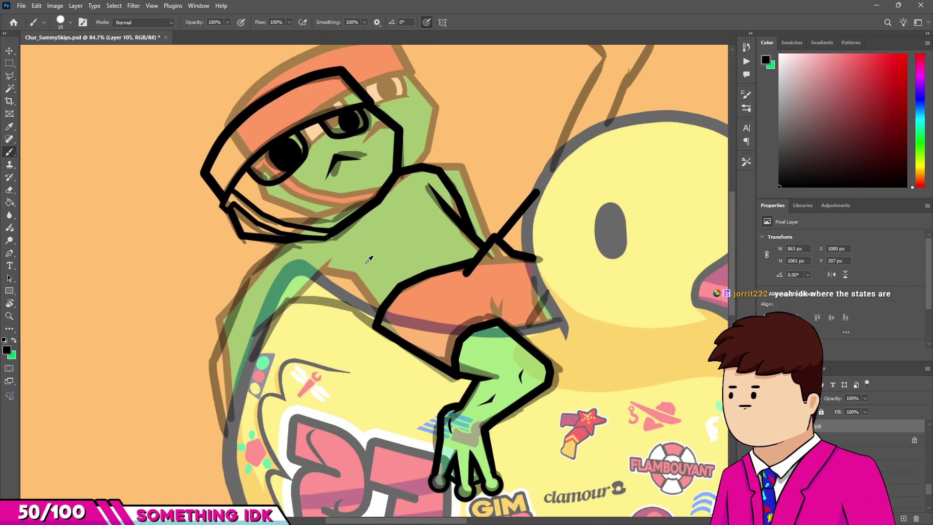
scroll(544, 234, up, 4)
scroll(516, 281, up, 3)
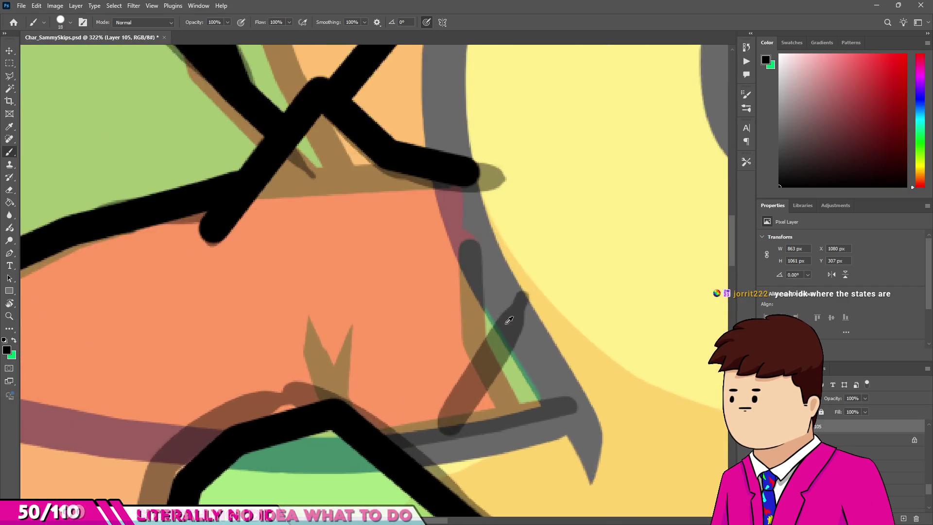
scroll(485, 306, up, 2)
scroll(520, 293, up, 1)
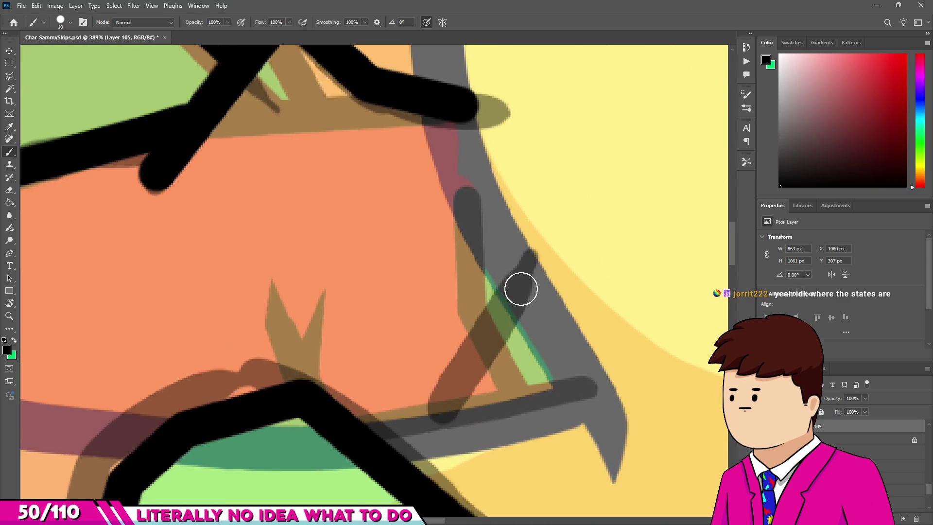
drag(431, 420, 529, 258)
scroll(483, 333, down, 4)
scroll(502, 308, up, 4)
scroll(503, 304, down, 4)
scroll(486, 311, up, 1)
scroll(438, 319, up, 2)
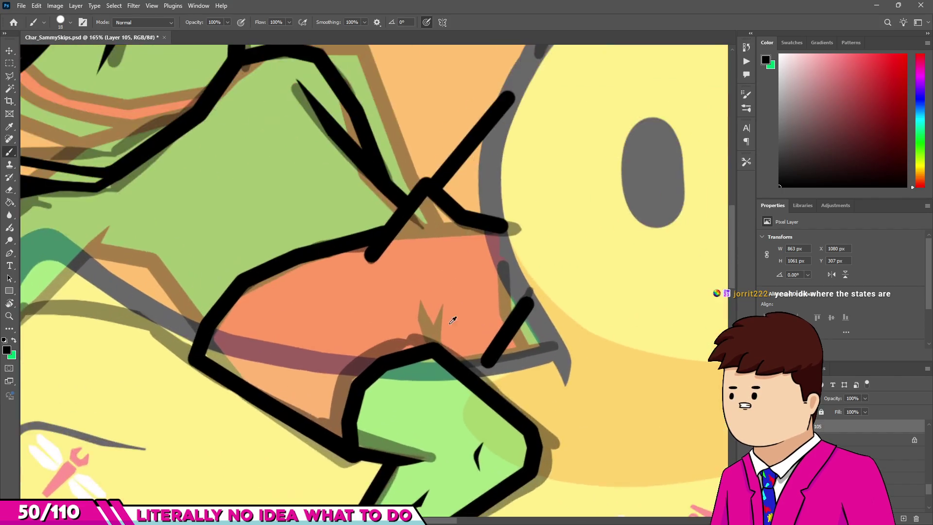
scroll(439, 342, up, 2)
Step: Paint two thick black strokes forming a V on the orange band
drag(447, 346, 449, 337)
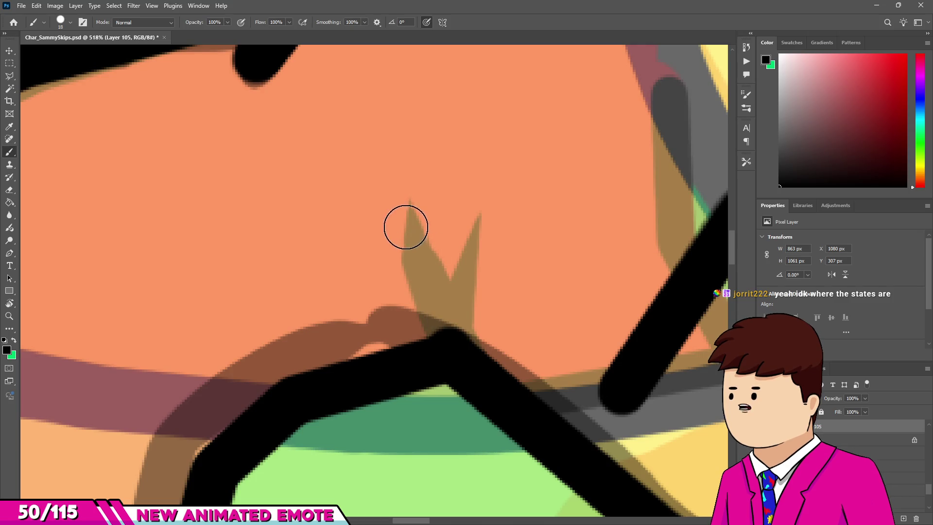
drag(406, 227, 410, 186)
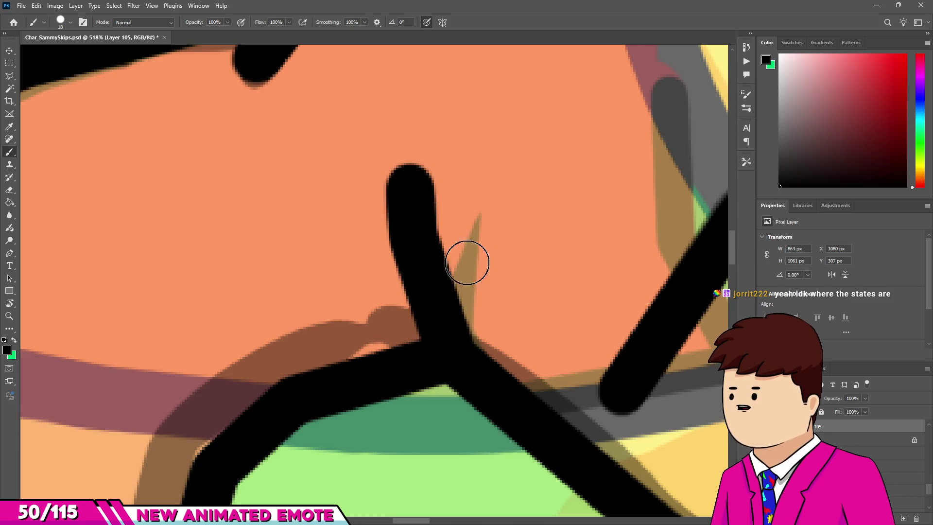
drag(496, 218, 457, 331)
Step: Erase the V strokes into two sharp pointed spikes with a smaller eraser, undoing bad cuts
key(e)
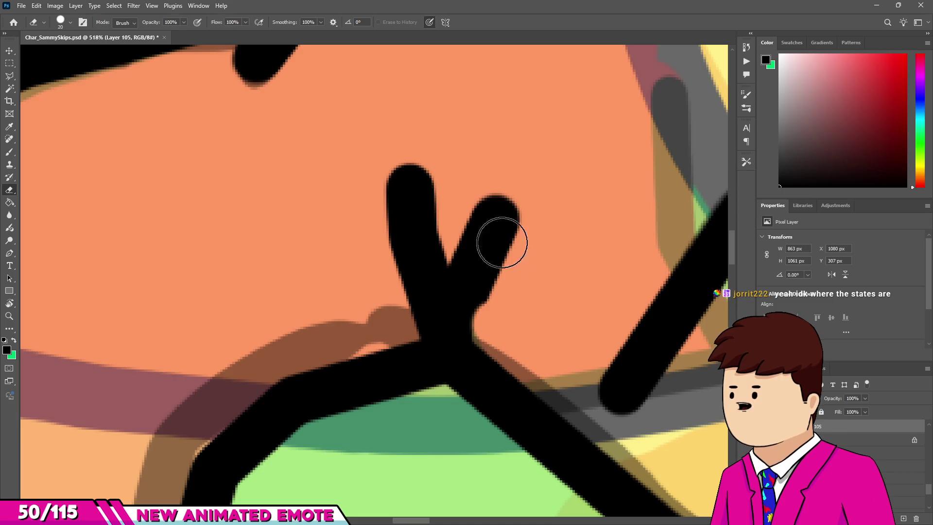
drag(501, 242, 505, 184)
scroll(417, 202, up, 3)
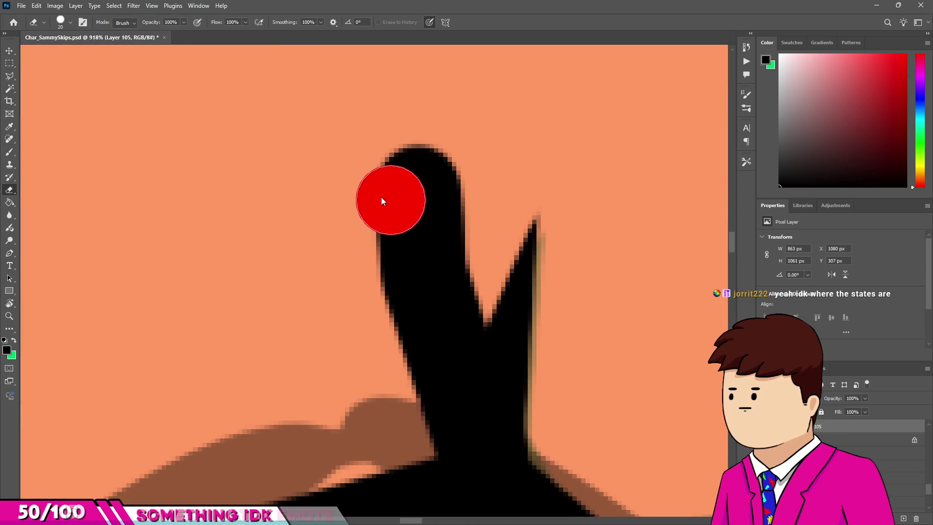
drag(408, 178, 392, 271)
key(ctrl+z)
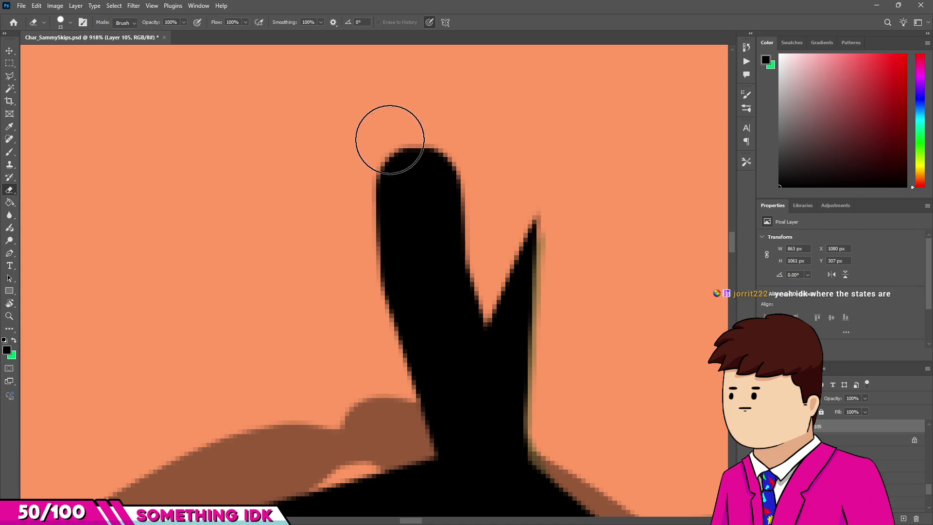
drag(387, 140, 364, 376)
key(ctrl+z)
key(bracketleft)
key(bracketleft)
key(bracketleft)
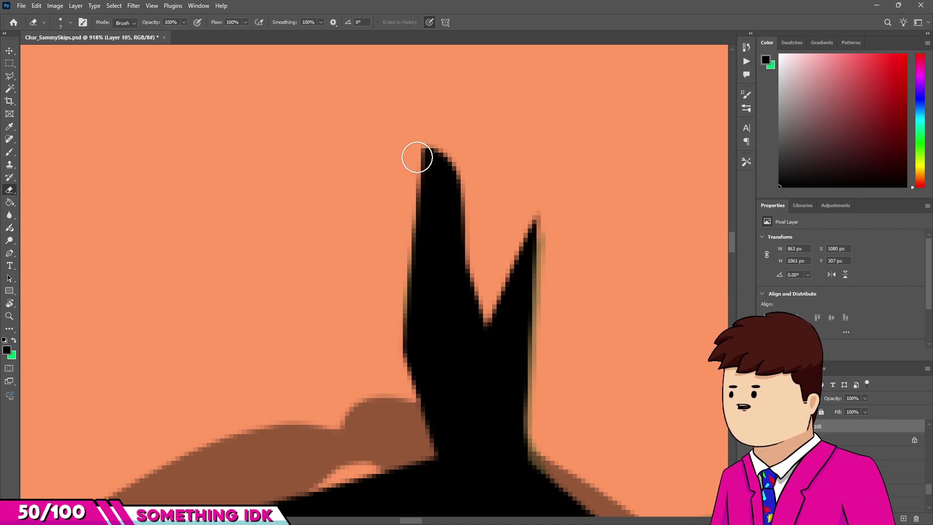
drag(479, 277, 430, 154)
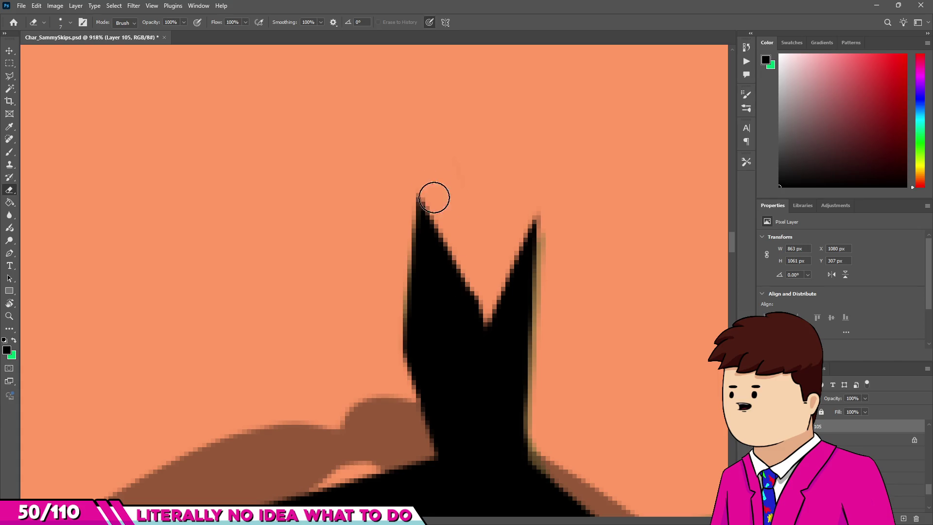
drag(434, 198, 494, 346)
key(b)
key(bracketleft)
key(bracketleft)
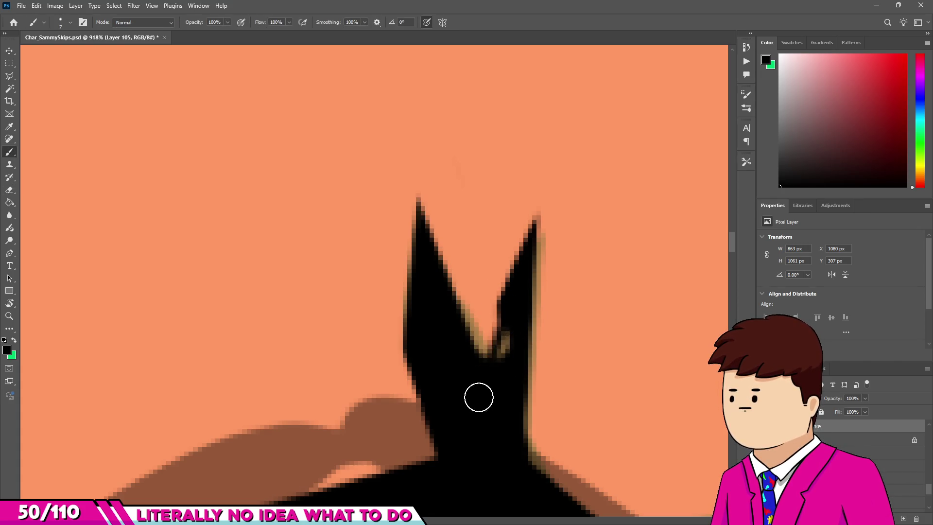
scroll(498, 341, down, 8)
scroll(456, 297, up, 3)
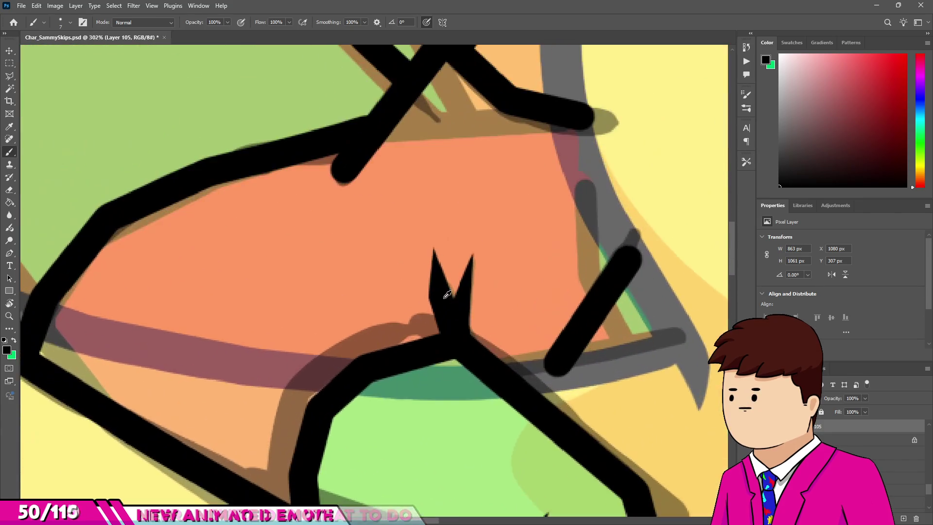
Step: Pick black and draw straight outline segments along the duck's top edge under the frog
scroll(435, 301, down, 2)
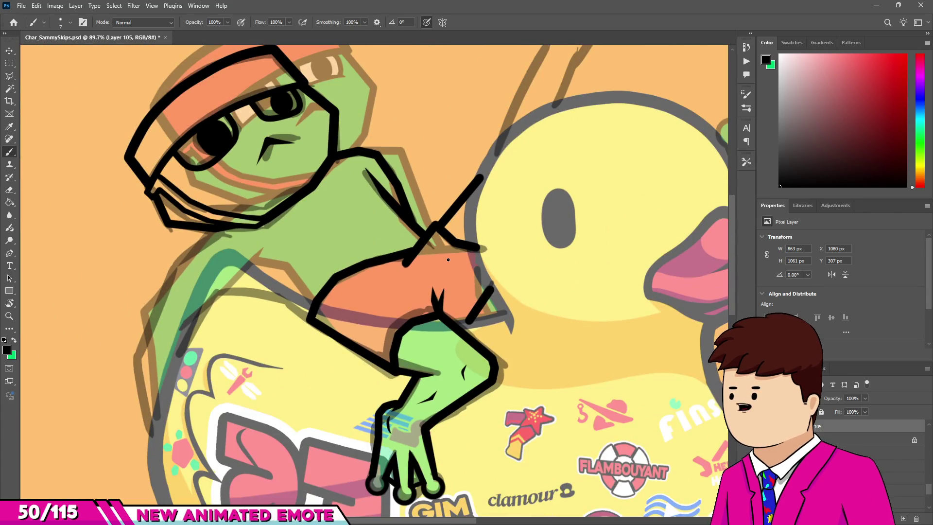
scroll(448, 259, down, 2)
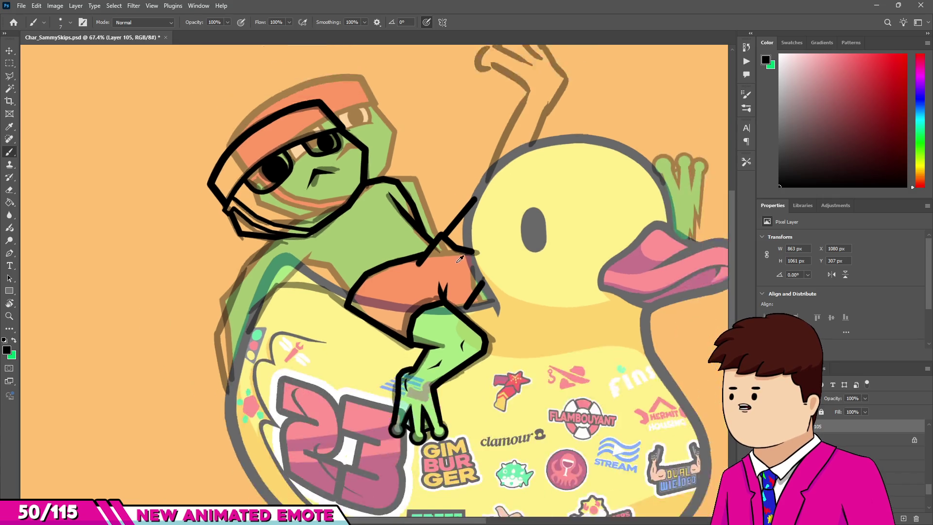
scroll(466, 341, up, 4)
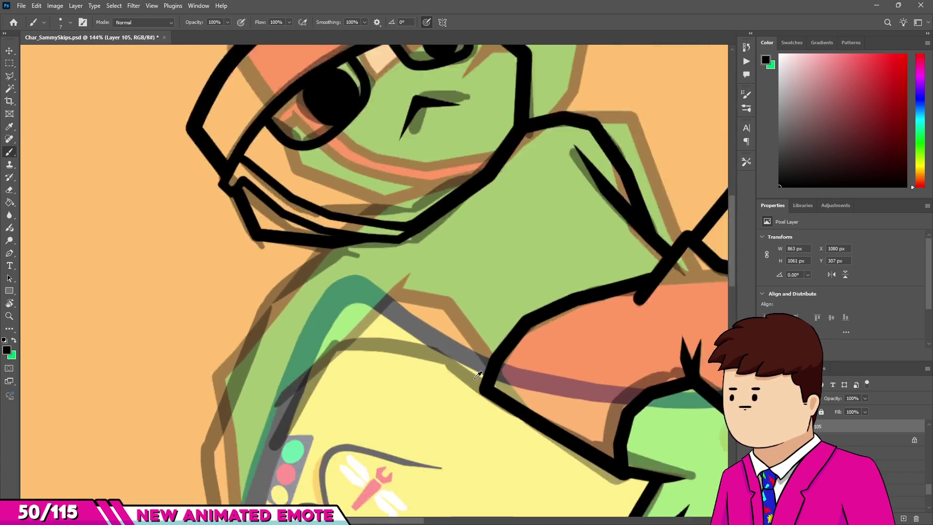
scroll(477, 375, up, 5)
alt+click(493, 386)
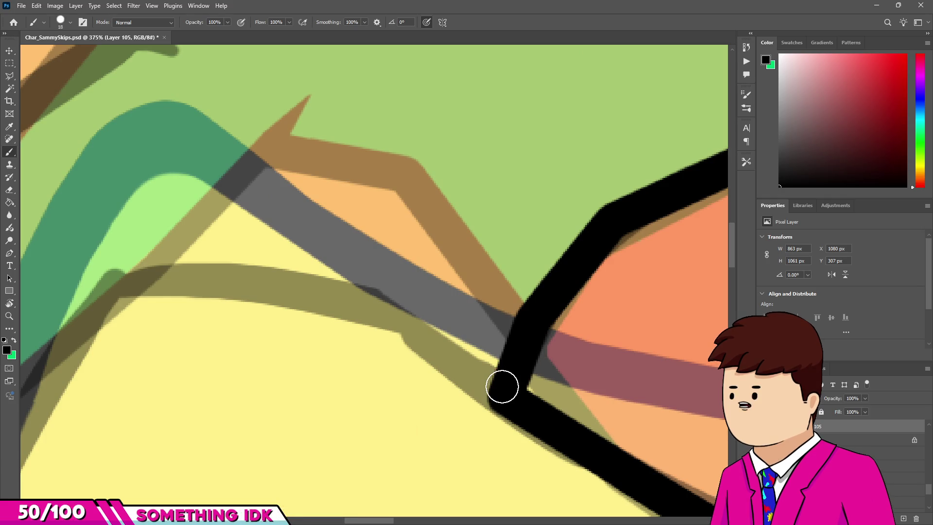
shift+click(412, 326)
scroll(409, 319, down, 5)
scroll(416, 285, up, 1)
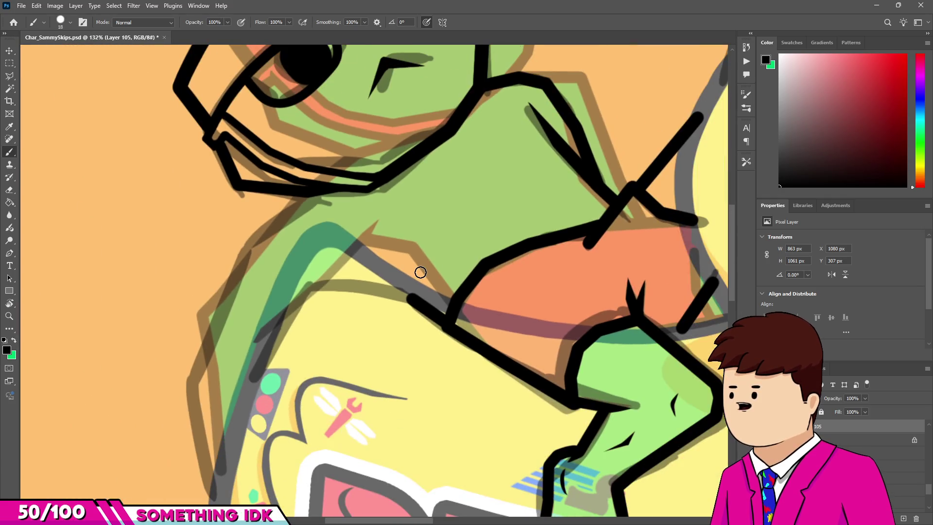
scroll(420, 272, up, 3)
scroll(348, 285, up, 2)
shift+click(343, 288)
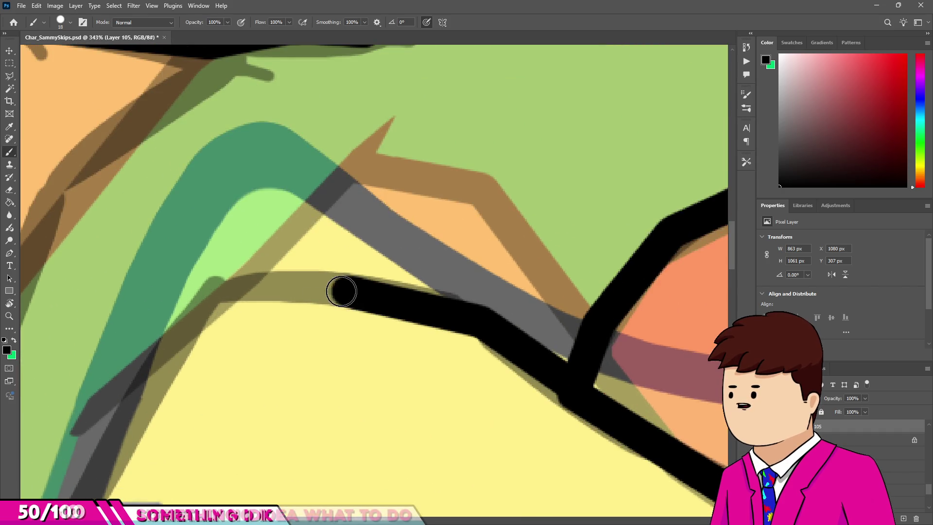
shift+click(215, 286)
Step: Extend the black outline down-left from the corner to the traffic-light sticker
scroll(339, 278, down, 5)
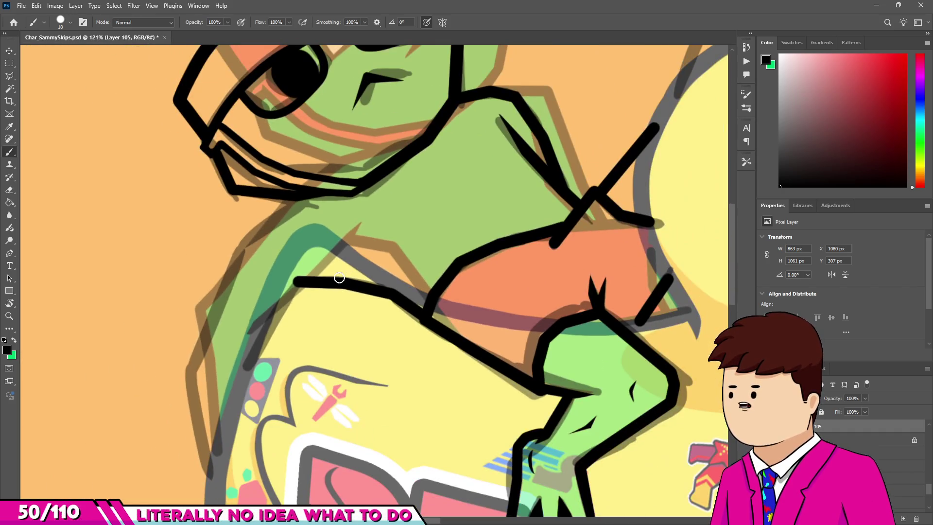
scroll(267, 308, up, 4)
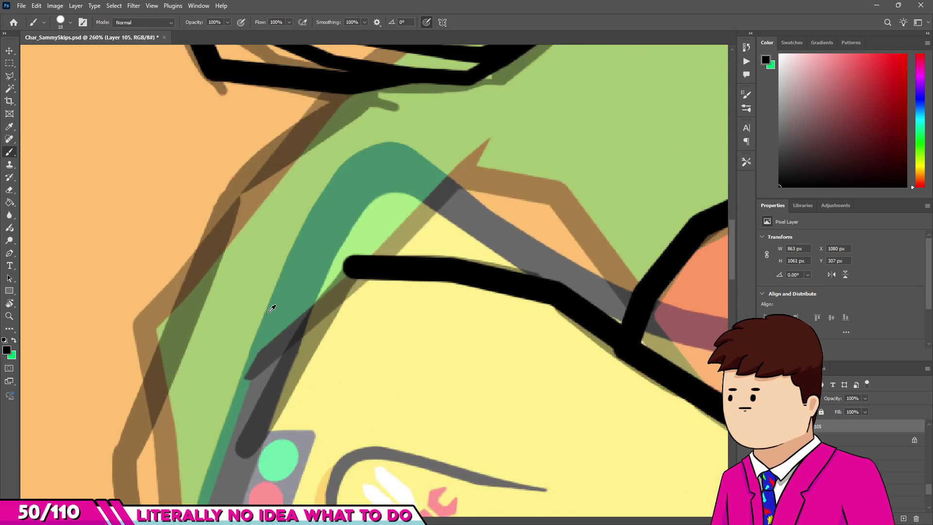
scroll(271, 308, up, 3)
shift+click(273, 423)
scroll(274, 423, down, 2)
scroll(263, 441, up, 2)
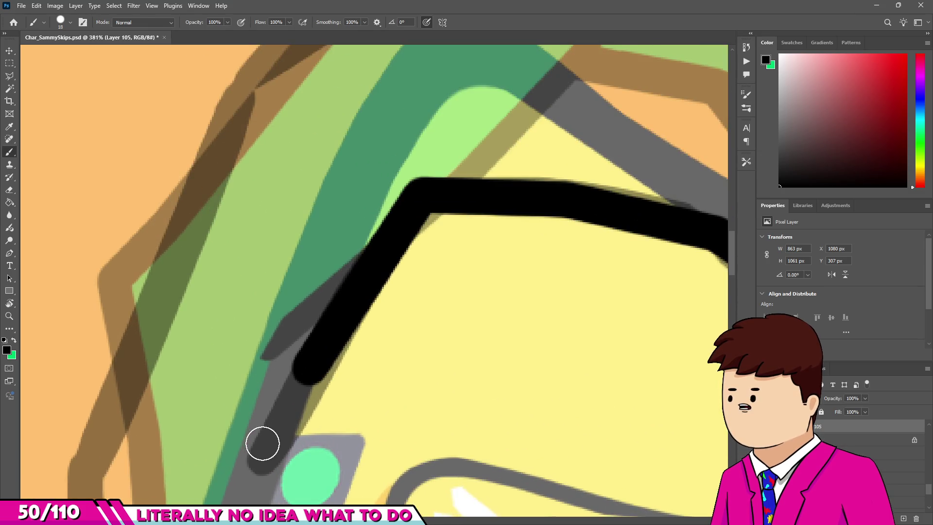
shift+click(258, 454)
key(e)
scroll(307, 350, up, 2)
scroll(371, 199, down, 2)
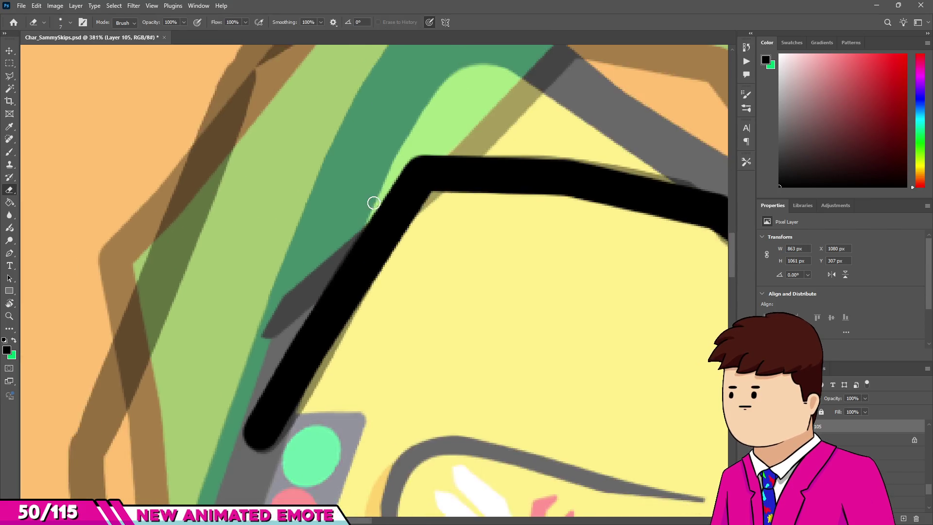
scroll(381, 182, down, 1)
scroll(393, 180, up, 4)
scroll(394, 181, down, 6)
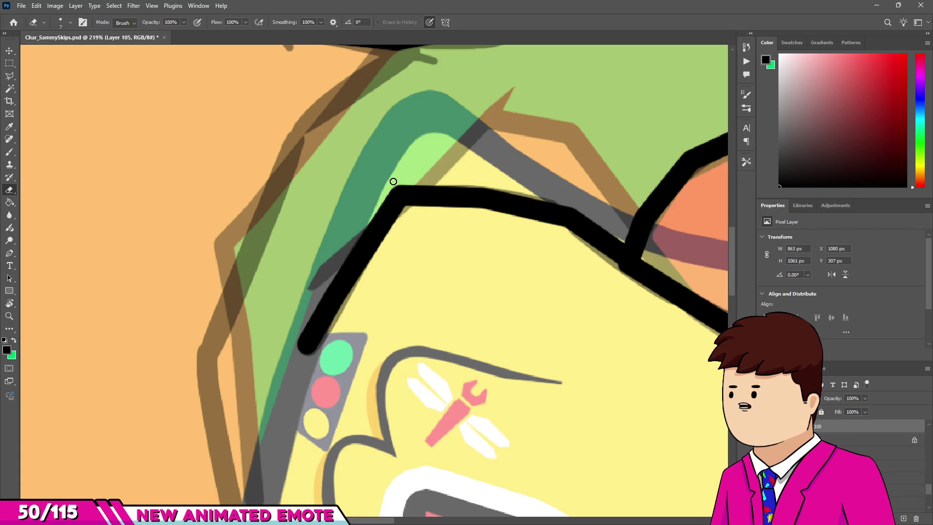
scroll(423, 258, down, 2)
scroll(410, 190, up, 1)
scroll(379, 256, up, 1)
scroll(365, 288, down, 1)
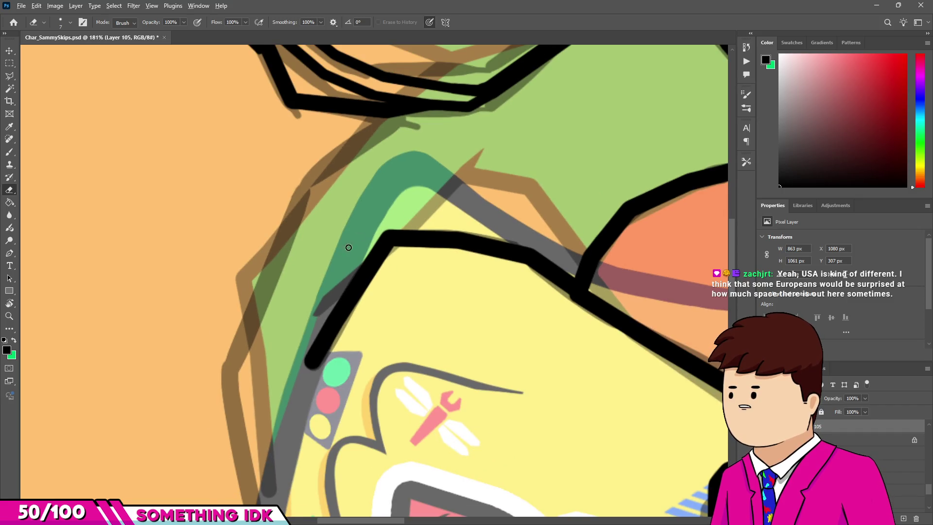
scroll(349, 247, up, 2)
scroll(330, 340, down, 2)
Step: Paint a black blob at the line's end and erase it into a pointed tip
scroll(340, 325, up, 2)
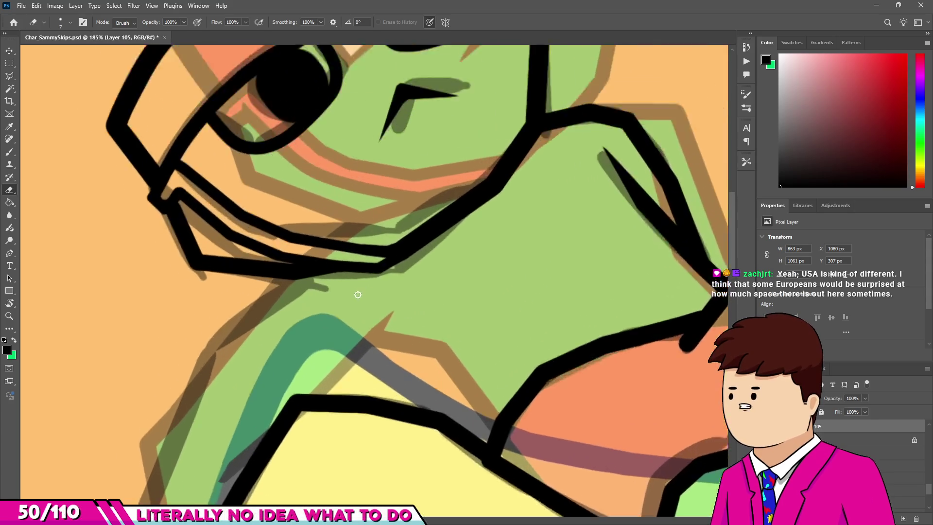
scroll(357, 295, up, 2)
scroll(348, 379, up, 2)
scroll(327, 371, up, 2)
key(b)
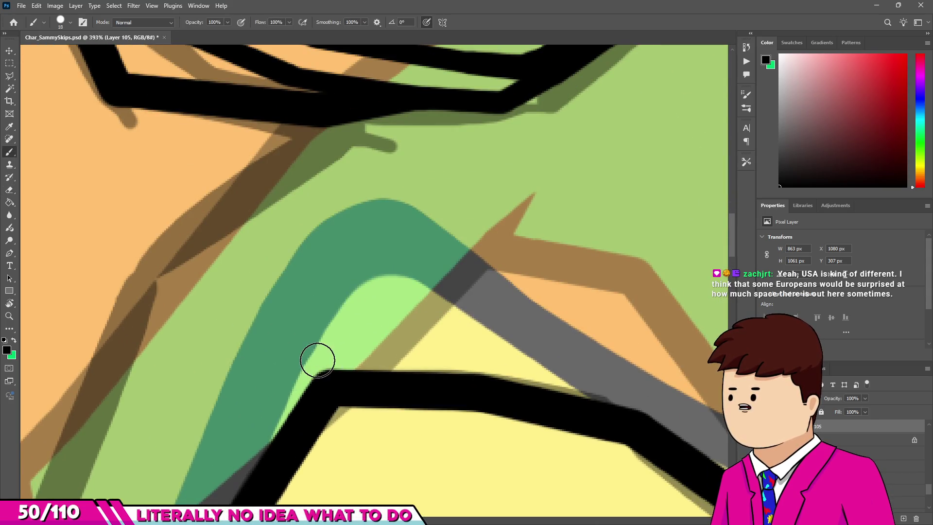
scroll(317, 360, up, 2)
drag(443, 344, 350, 381)
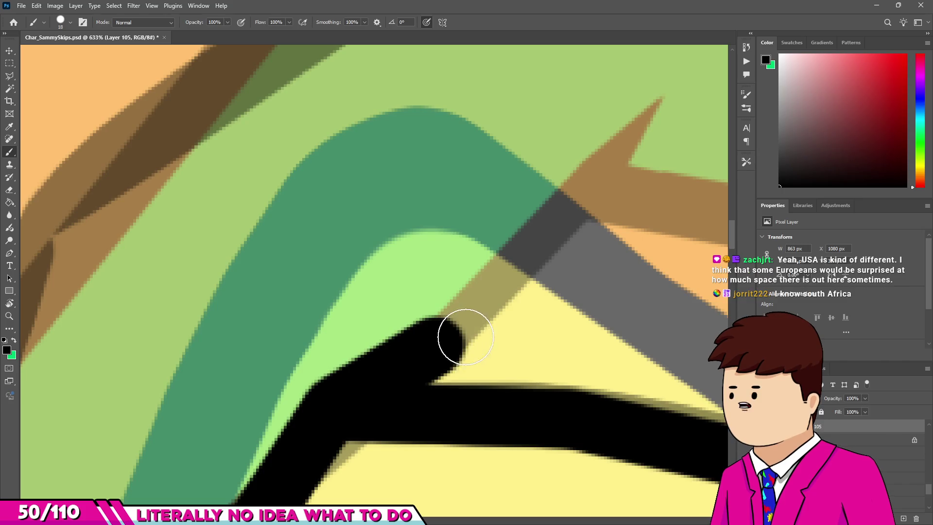
key(e)
scroll(430, 369, up, 1)
drag(418, 406, 462, 298)
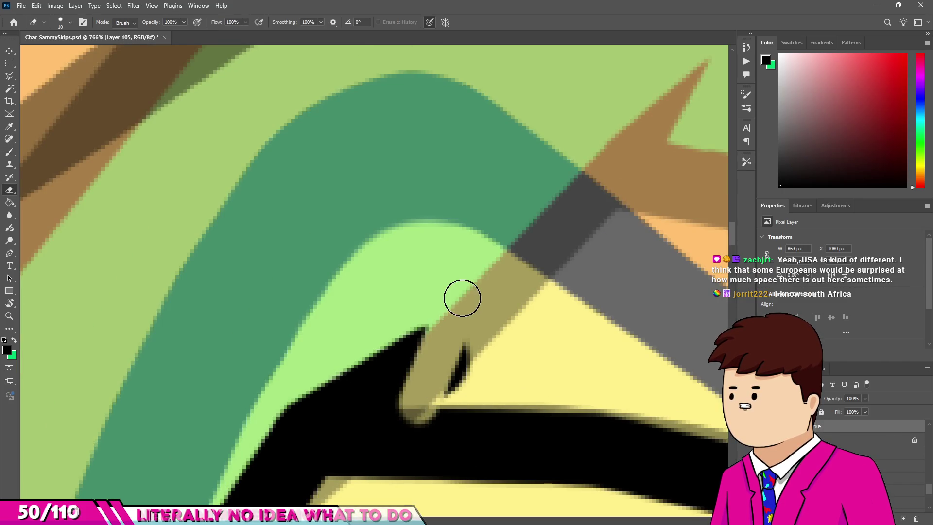
drag(437, 377, 500, 279)
key(b)
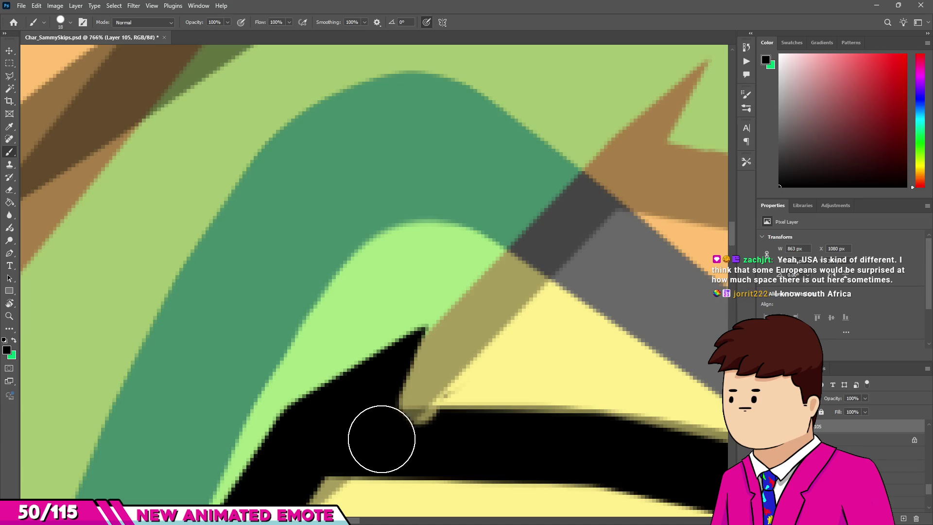
Step: Draw a straight black line up to the frog's chin outline
scroll(452, 444, down, 4)
scroll(379, 327, down, 2)
scroll(381, 291, down, 2)
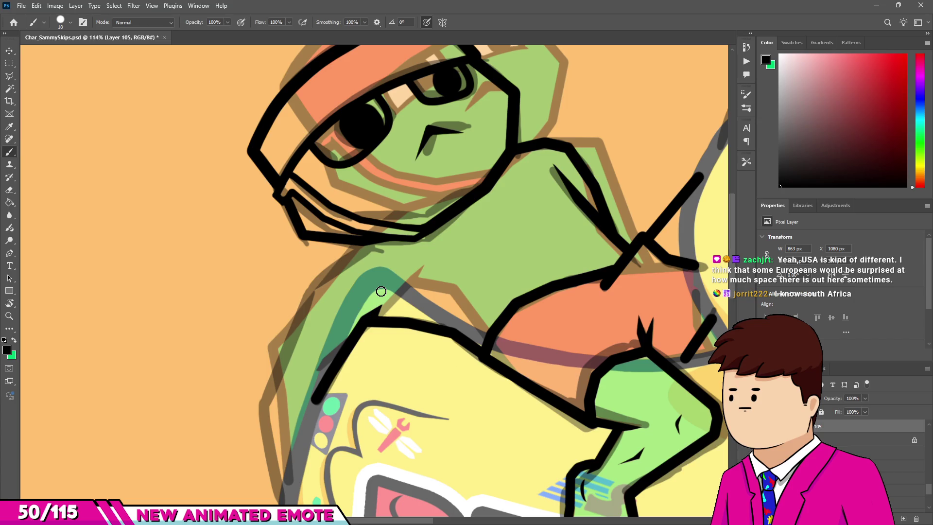
scroll(382, 272, up, 2)
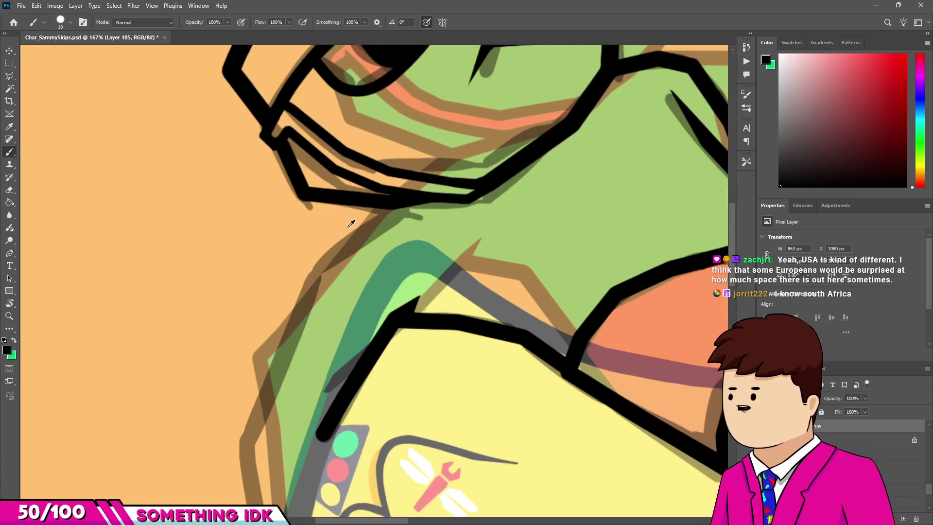
scroll(383, 233, up, 2)
scroll(371, 199, down, 2)
scroll(350, 197, down, 1)
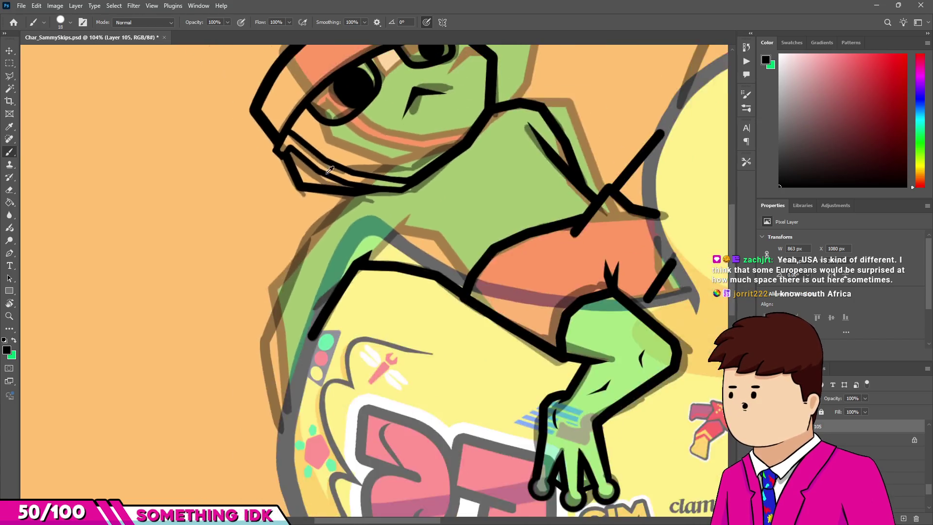
scroll(340, 197, up, 3)
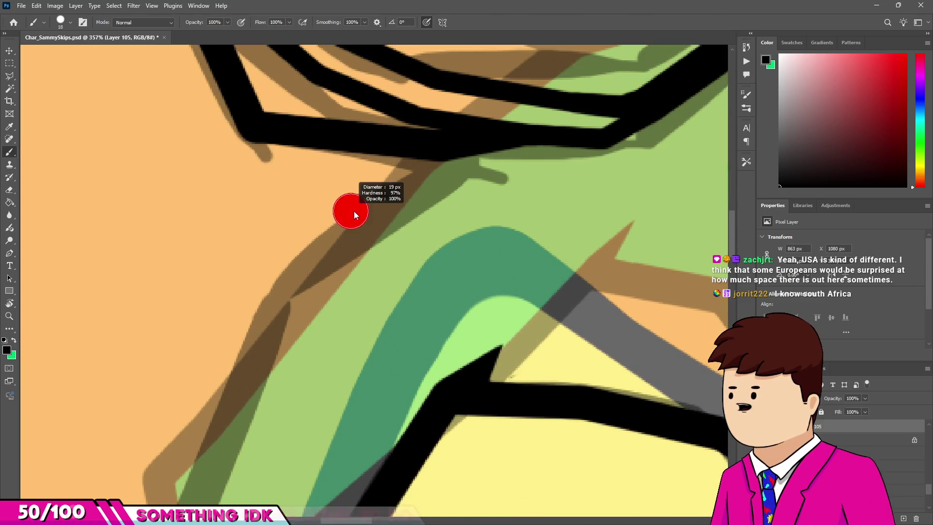
scroll(447, 171, up, 2)
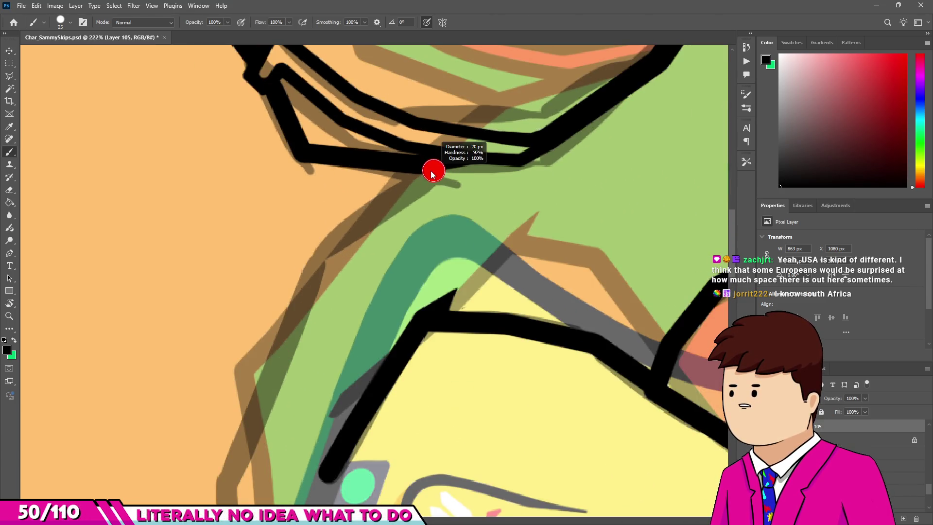
shift+click(317, 251)
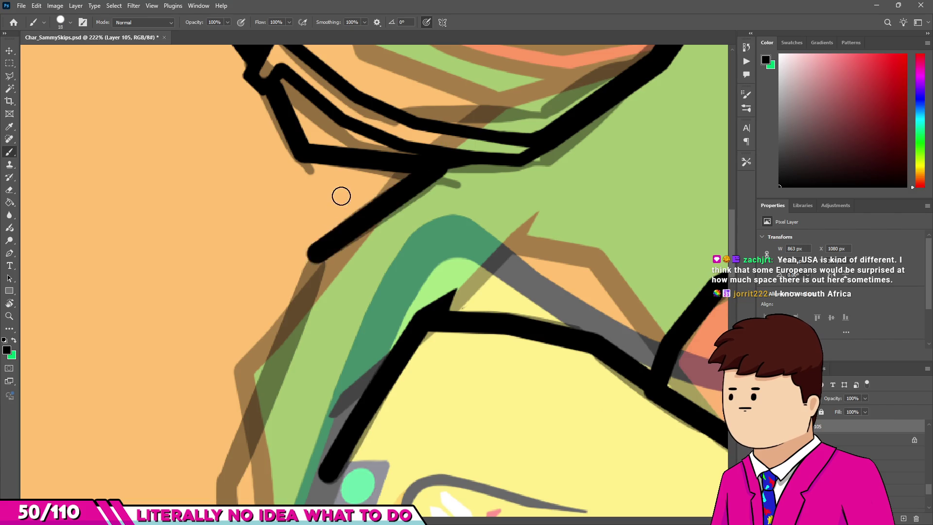
Step: Enlarge the brush to 20 px and extend the arm outline with a straight stroke
scroll(339, 196, down, 3)
scroll(340, 196, up, 1)
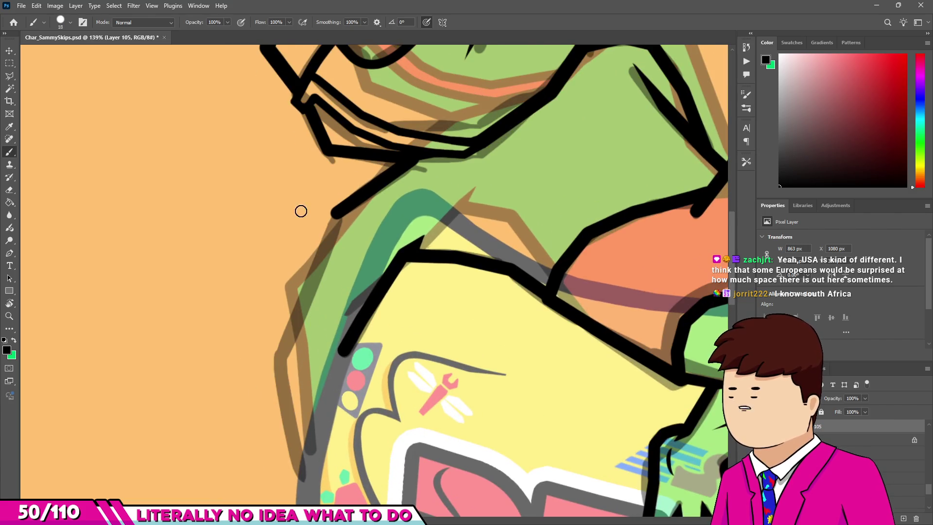
scroll(300, 210, up, 2)
scroll(300, 211, up, 1)
scroll(300, 213, up, 1)
alt+right_click(300, 214)
drag(300, 213, 312, 208)
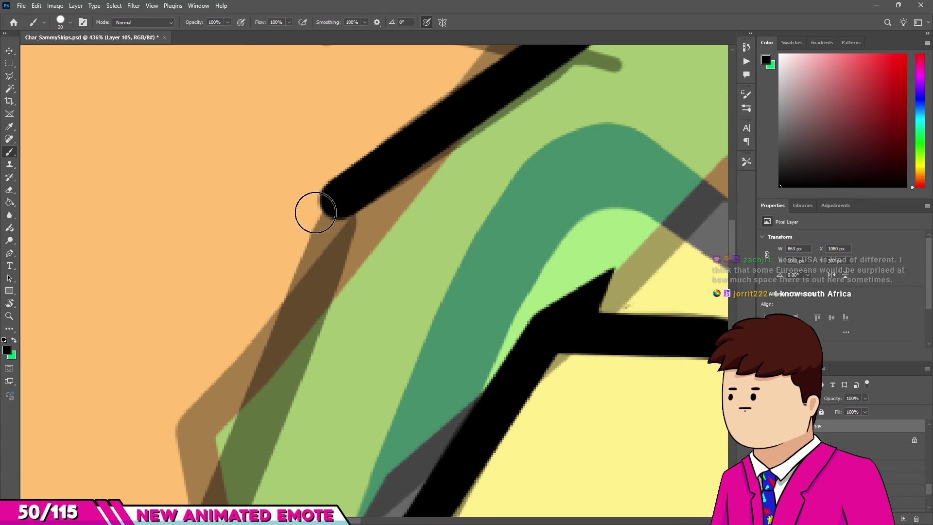
scroll(340, 194, down, 1)
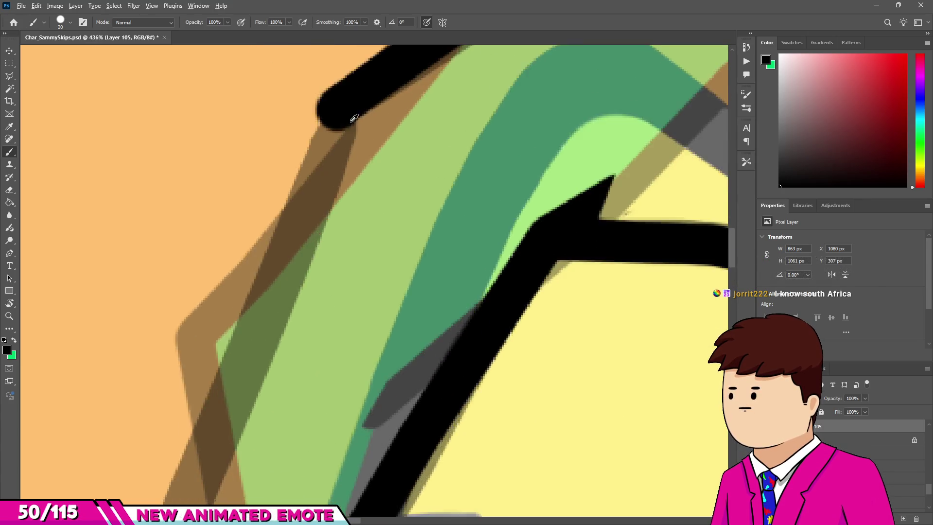
shift+click(260, 334)
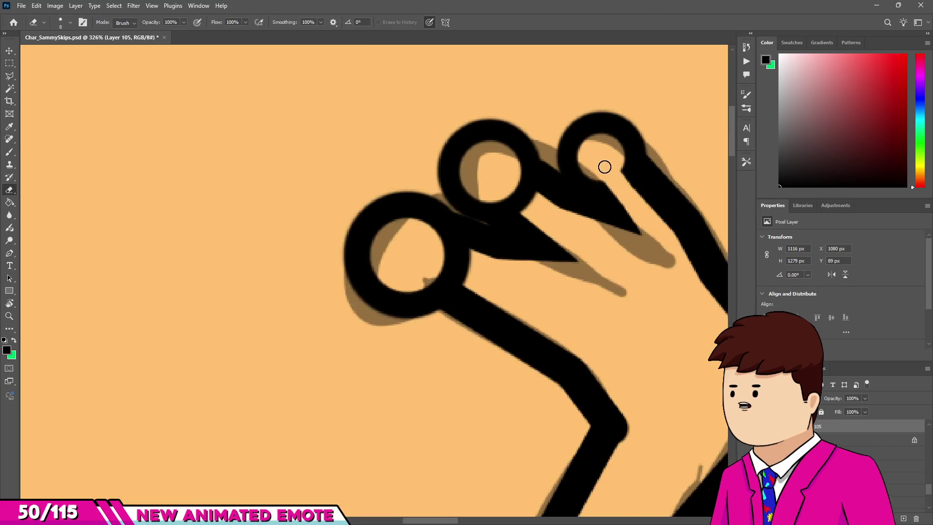
Step: Erase the black between the upper and lower fingertip rings and their fingers, opening orange gaps
scroll(484, 198, up, 2)
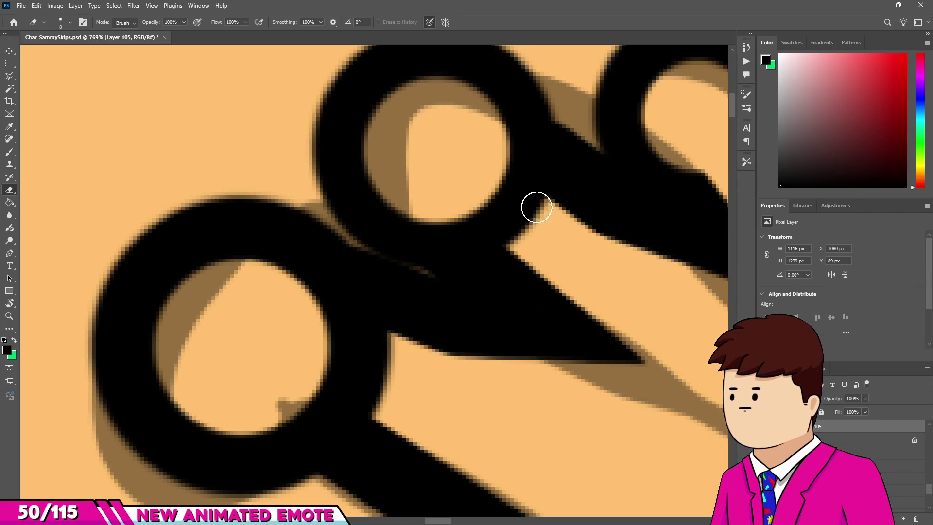
drag(536, 208, 508, 168)
drag(488, 214, 489, 198)
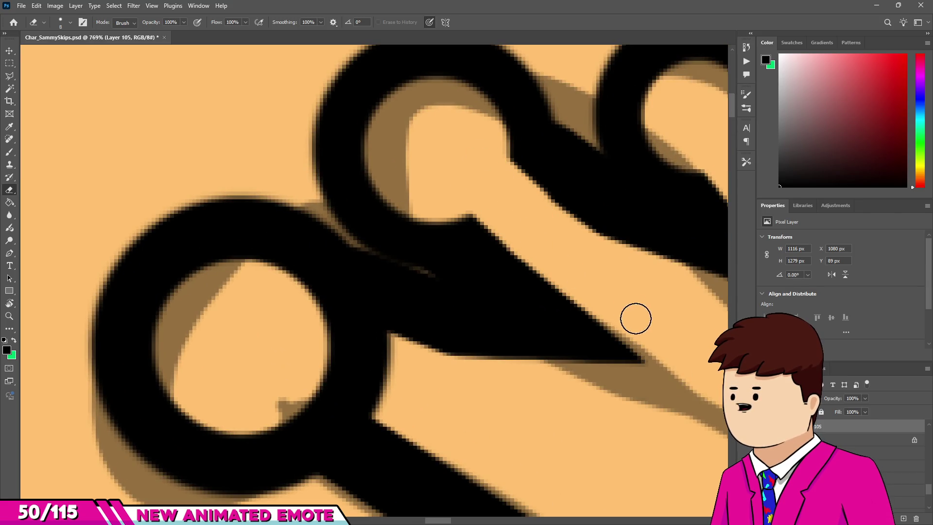
scroll(519, 243, down, 3)
scroll(528, 187, up, 1)
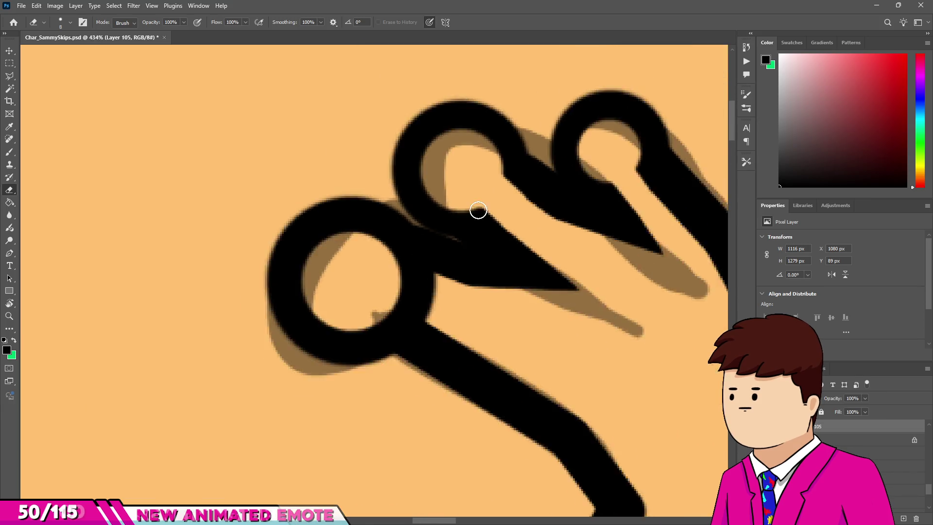
scroll(477, 211, up, 2)
drag(426, 308, 365, 285)
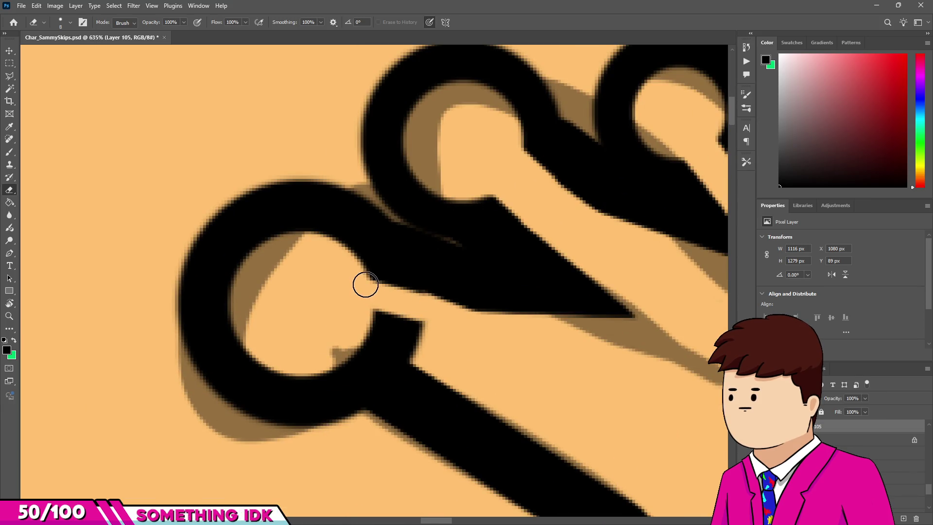
drag(425, 353, 405, 332)
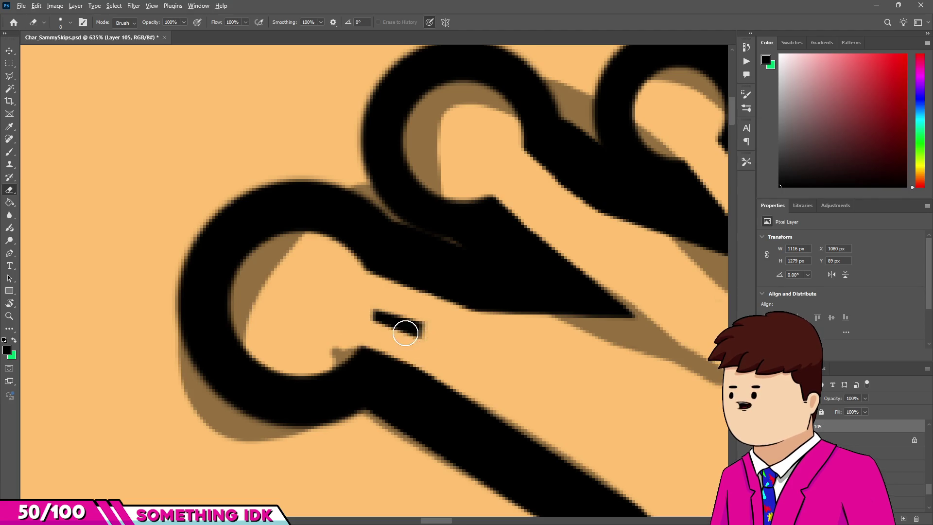
scroll(409, 268, down, 5)
scroll(436, 179, down, 5)
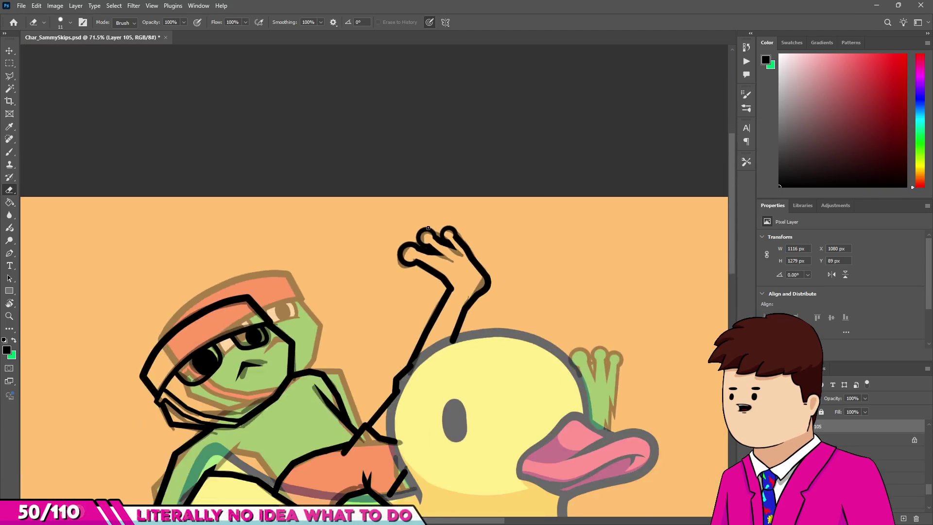
scroll(437, 179, down, 5)
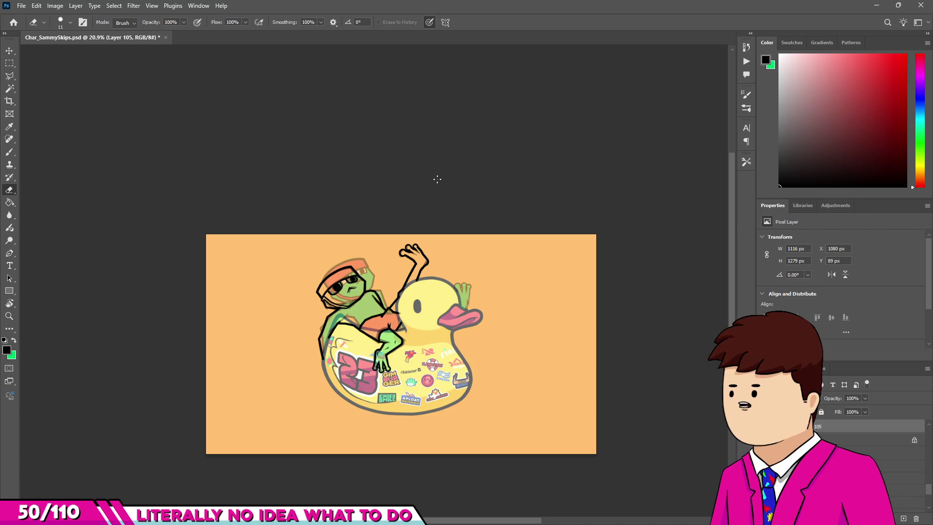
scroll(369, 262, up, 2)
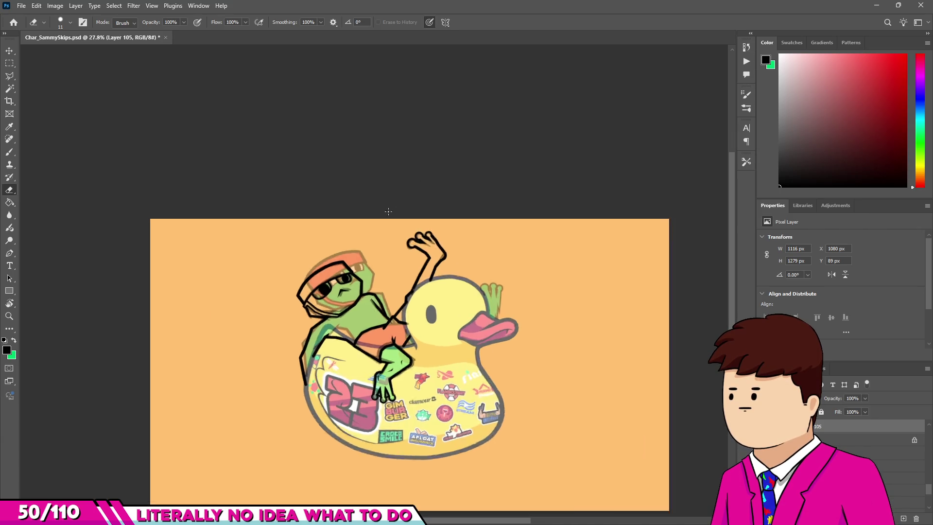
scroll(418, 243, up, 3)
scroll(458, 208, up, 3)
scroll(499, 285, up, 2)
scroll(505, 237, down, 5)
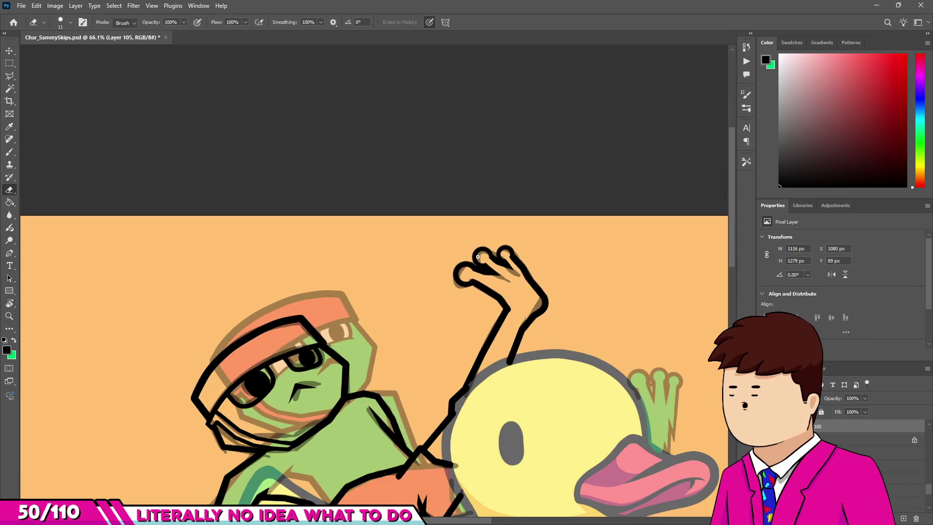
scroll(505, 237, up, 2)
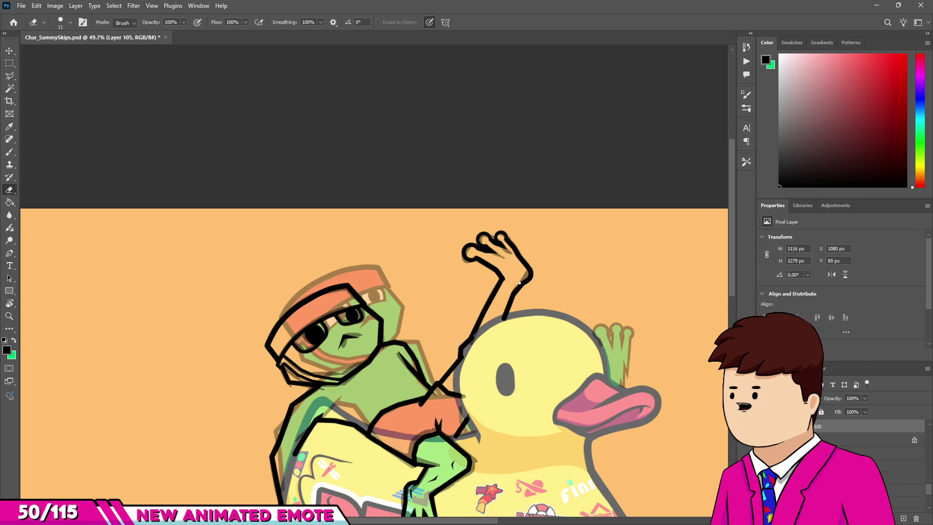
scroll(518, 283, down, 3)
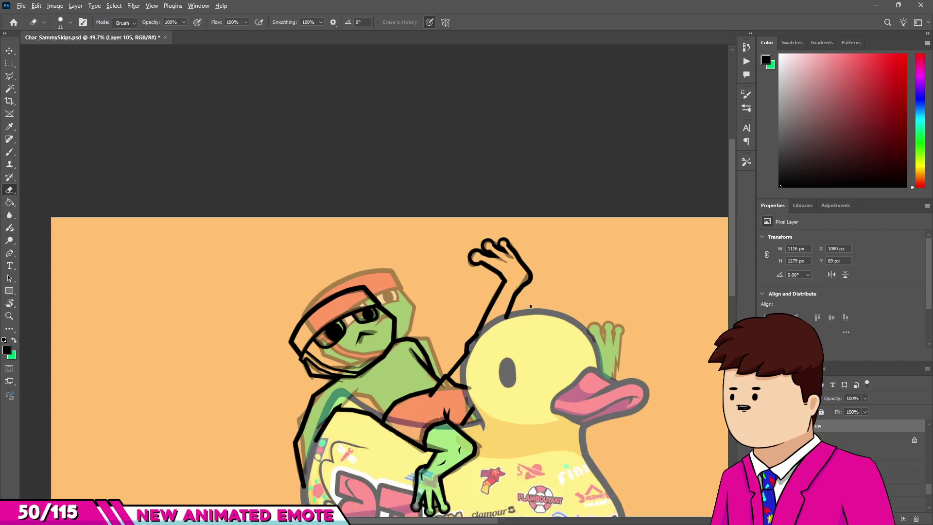
scroll(519, 102, up, 5)
scroll(487, 232, down, 2)
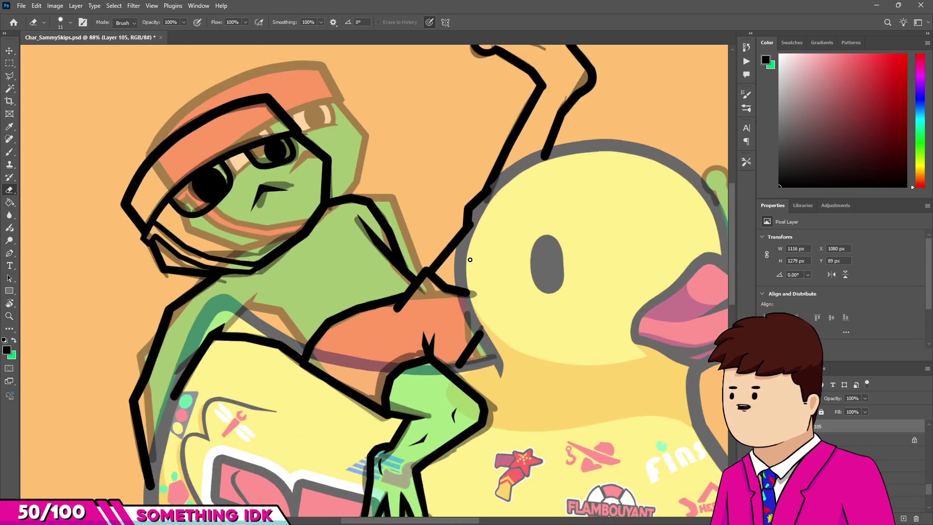
scroll(459, 302, up, 3)
scroll(442, 324, down, 2)
scroll(442, 324, down, 1)
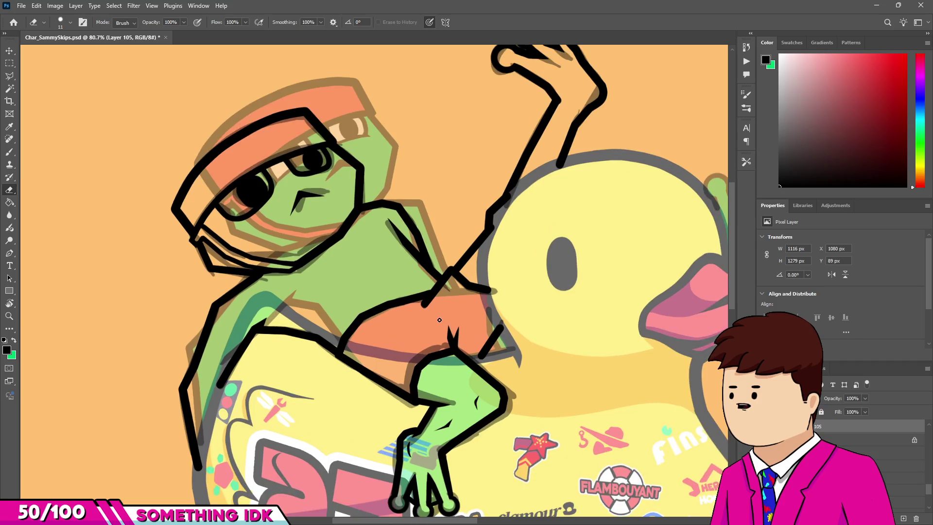
scroll(442, 324, down, 1)
scroll(336, 271, up, 1)
scroll(336, 271, up, 2)
scroll(337, 271, down, 2)
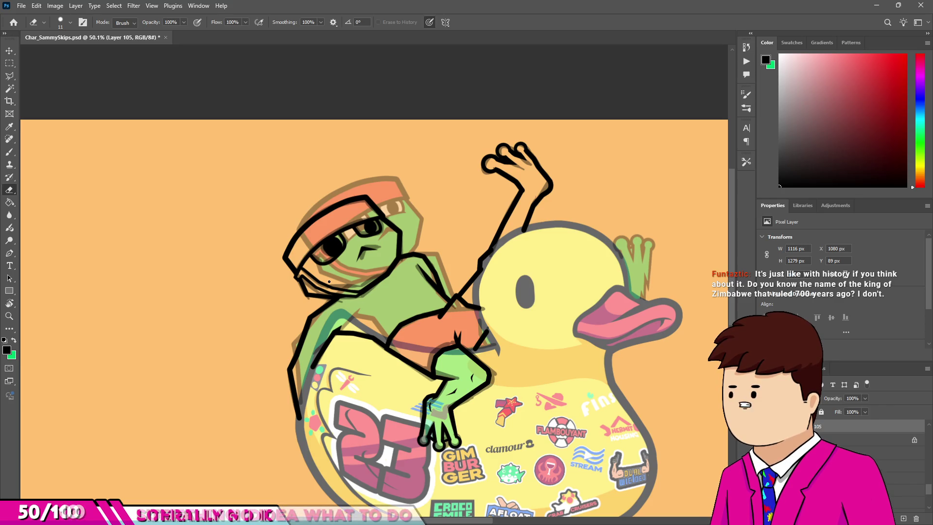
scroll(394, 425, up, 3)
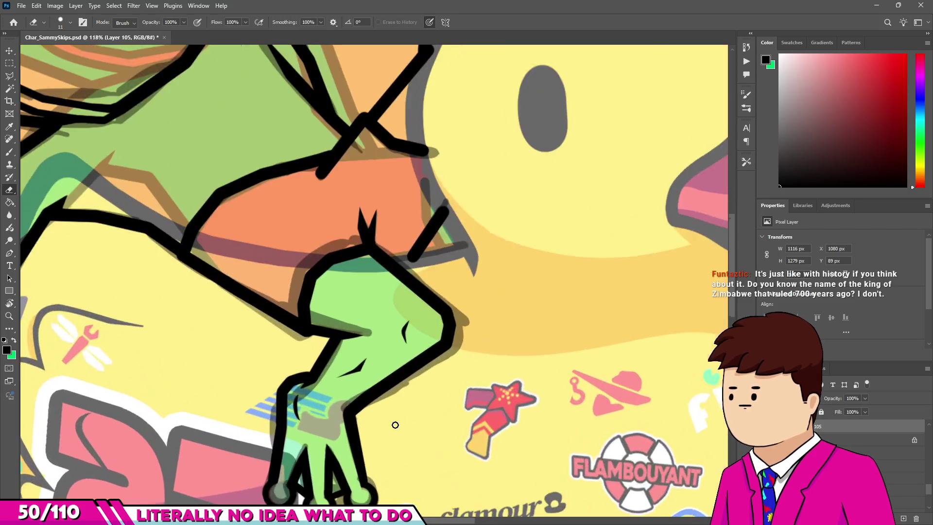
scroll(389, 369, down, 5)
scroll(379, 340, up, 1)
scroll(375, 321, down, 2)
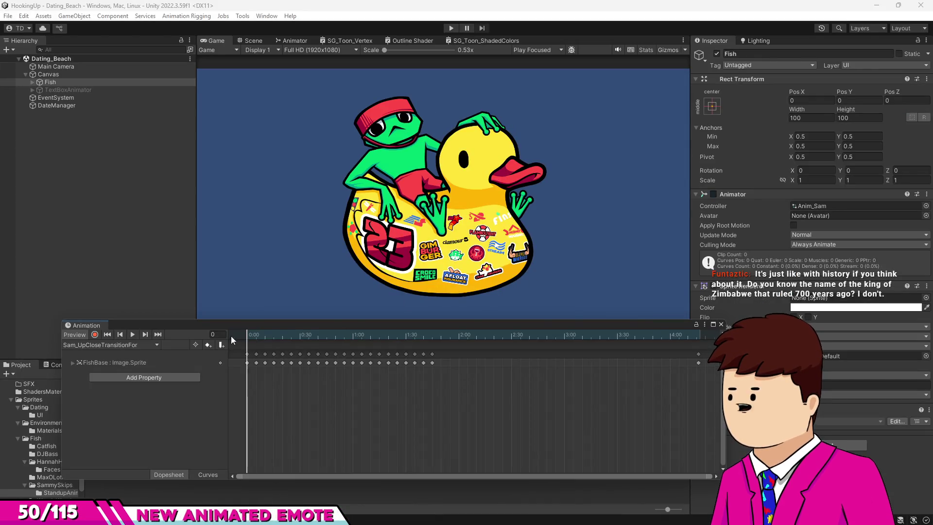
click(134, 335)
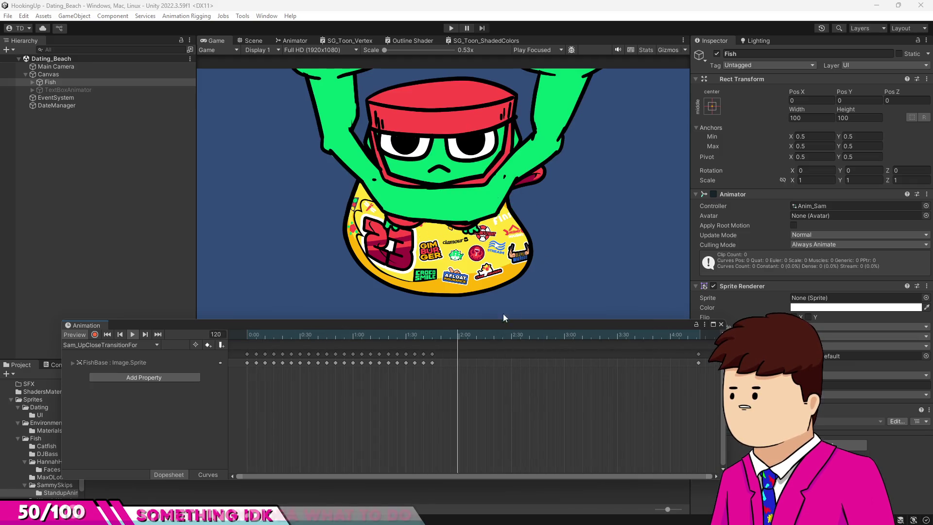
click(443, 334)
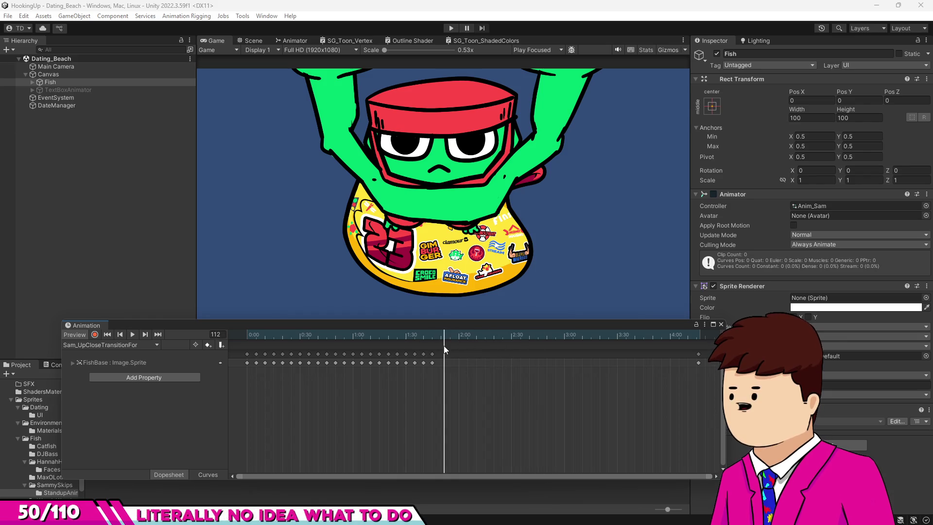
click(107, 335)
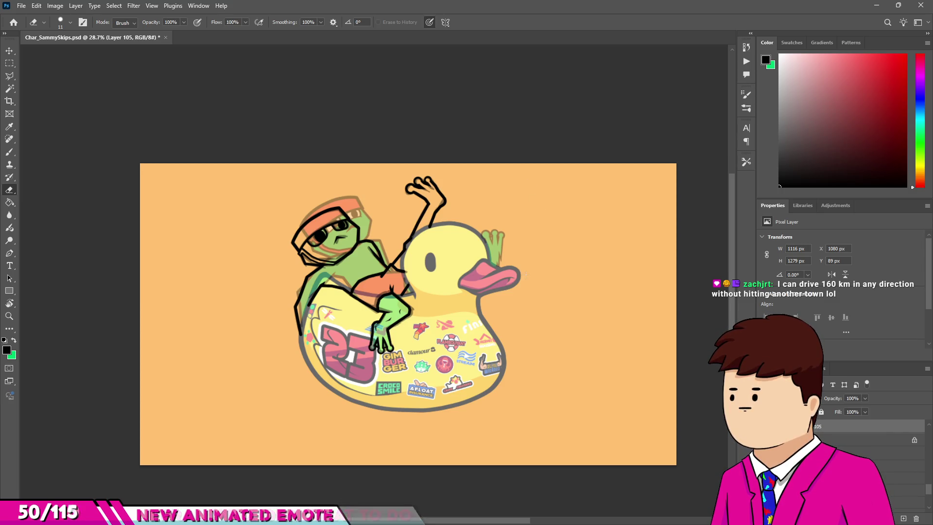
Step: Erase the back outline's lower tip beside the pink flower sticker into a tapered point
scroll(480, 316, up, 5)
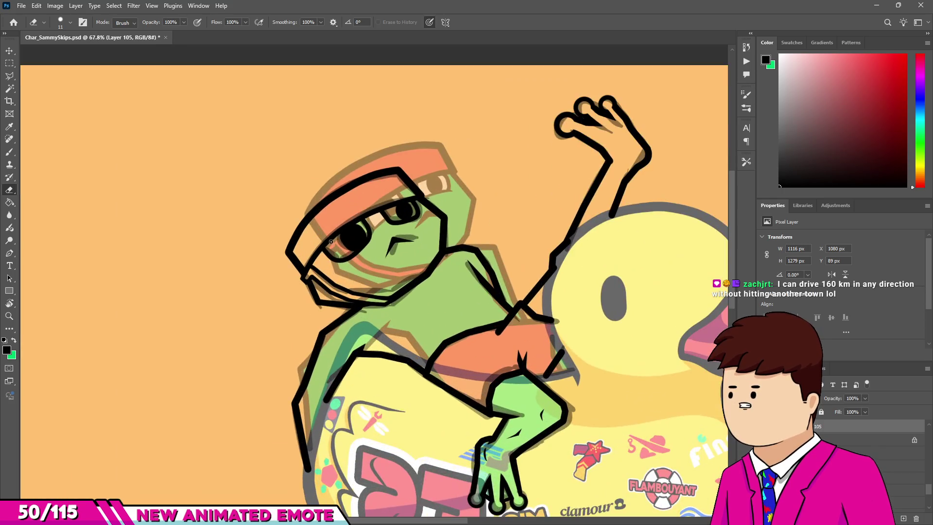
scroll(480, 316, down, 4)
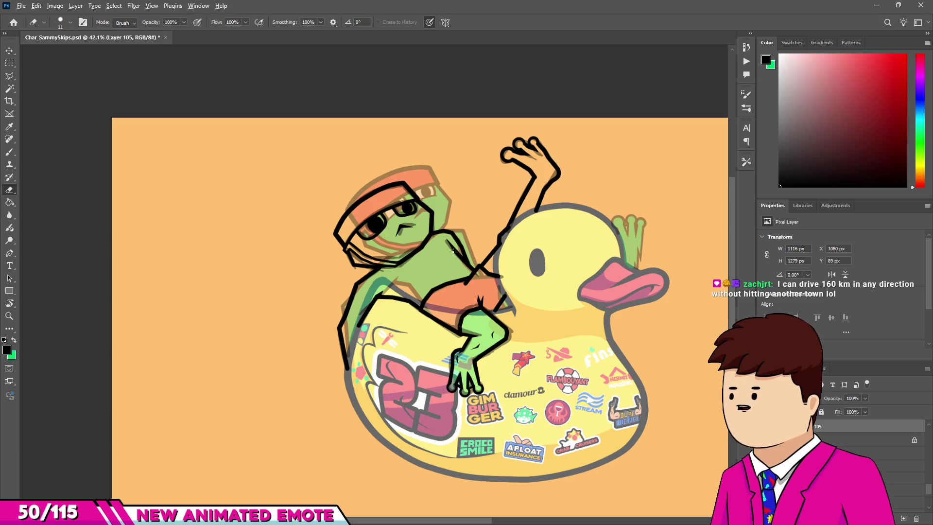
scroll(342, 342, up, 5)
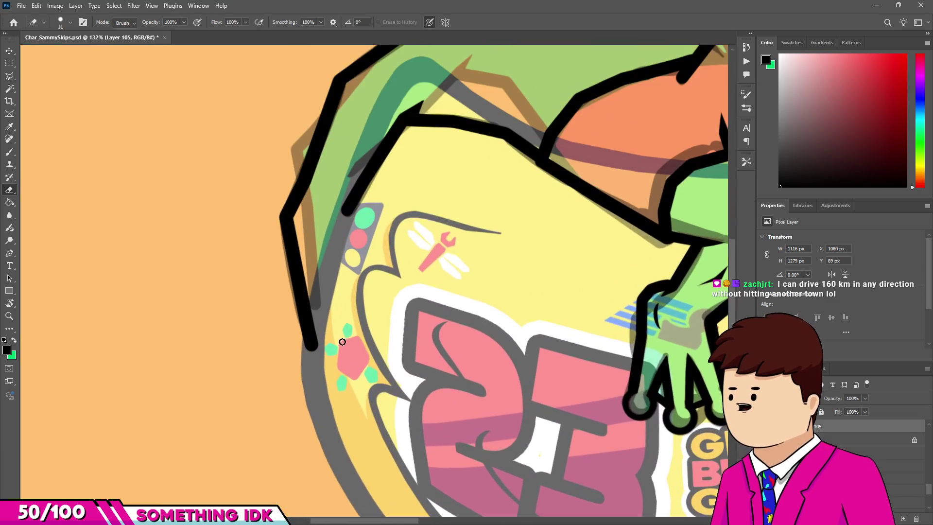
scroll(342, 341, up, 2)
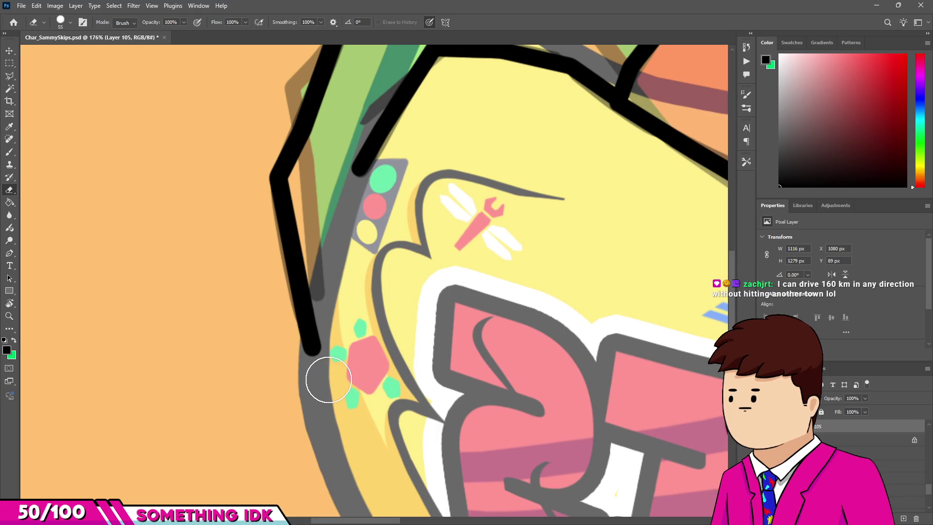
drag(316, 360, 341, 301)
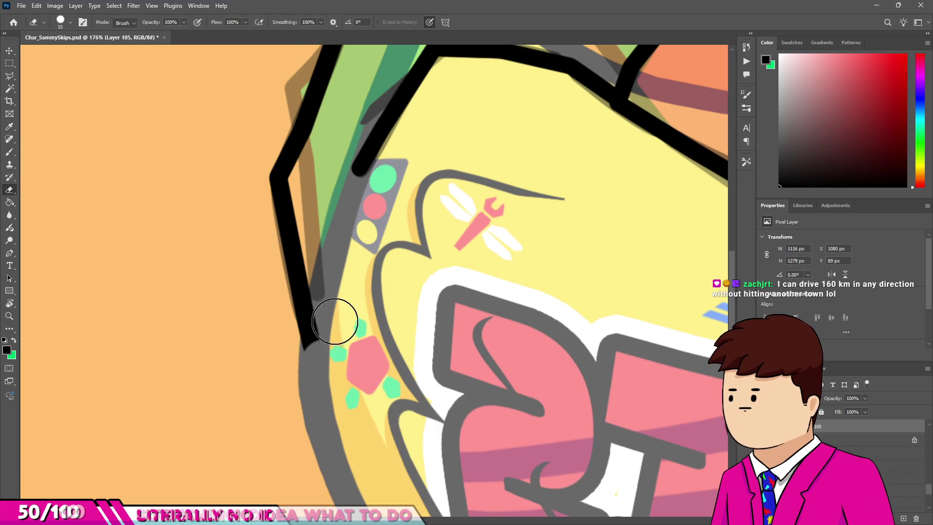
scroll(335, 343, down, 3)
scroll(334, 342, down, 2)
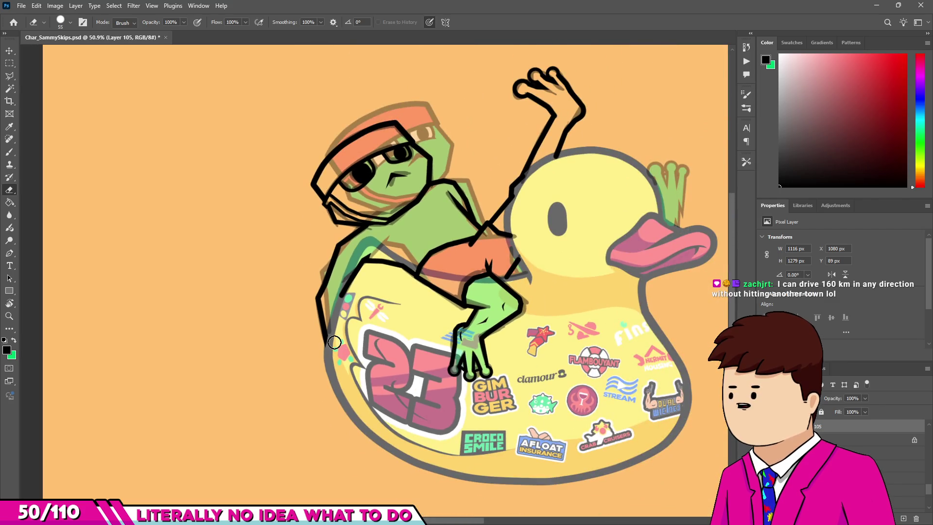
scroll(334, 335, up, 2)
scroll(343, 324, up, 2)
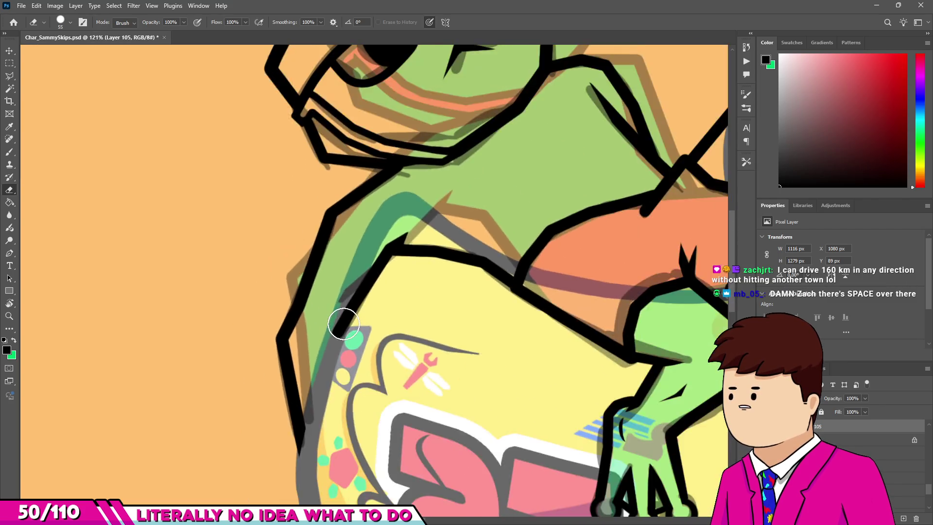
scroll(343, 324, down, 3)
scroll(343, 319, up, 3)
scroll(308, 329, down, 1)
scroll(307, 331, down, 1)
scroll(305, 335, up, 1)
scroll(304, 340, down, 2)
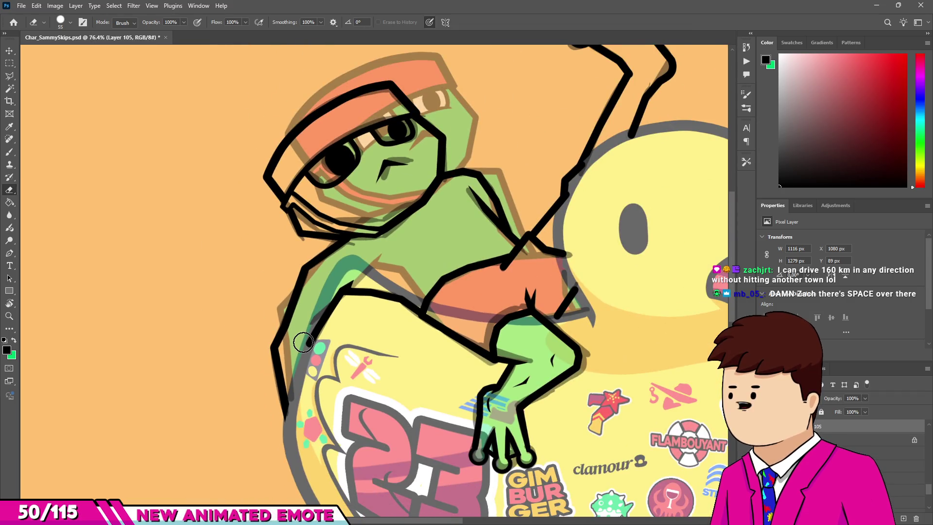
scroll(303, 342, down, 3)
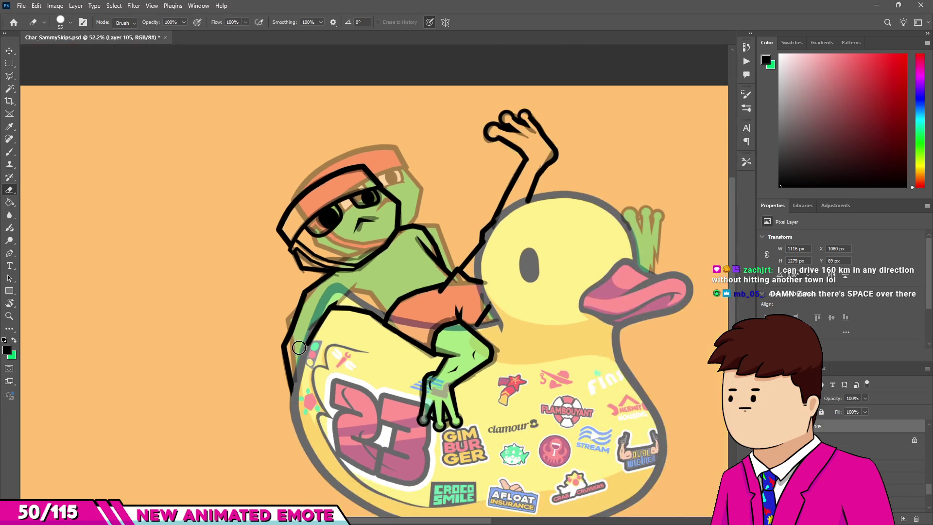
scroll(437, 301, up, 1)
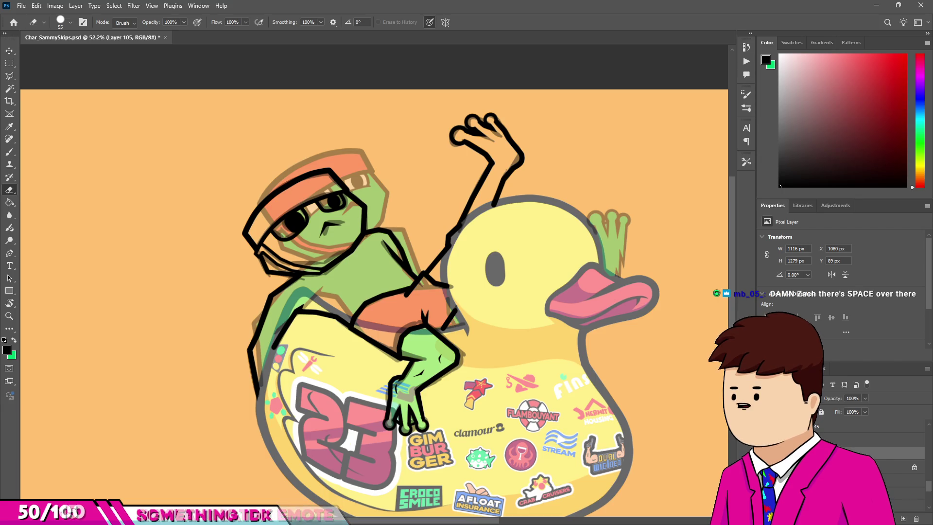
Step: Add a new layer above Layer 52 and set up a larger bright green brush
key(ctrl+comma)
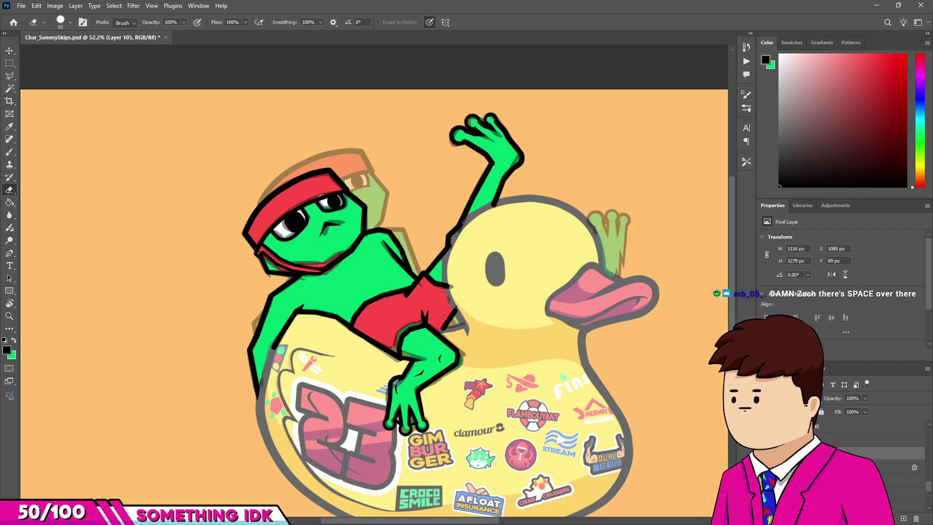
click(899, 467)
key(ctrl+shift+alt+n)
key(b)
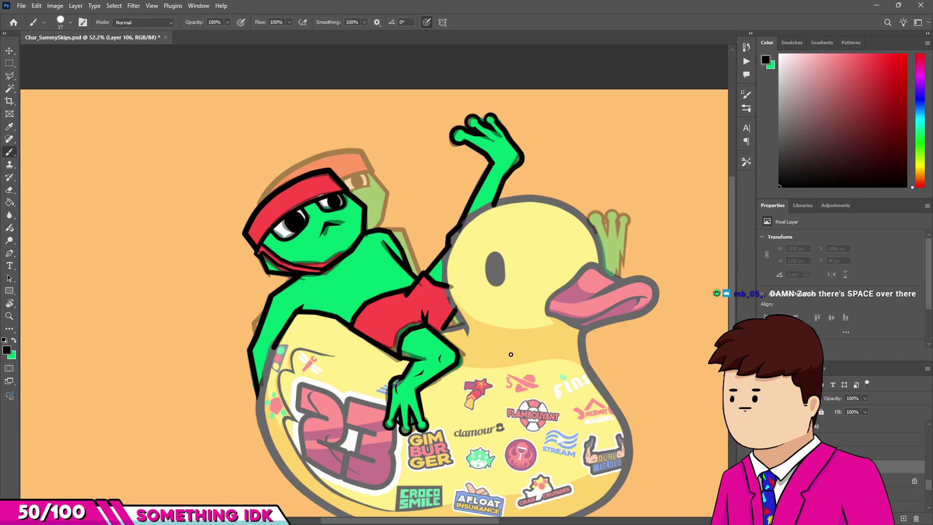
scroll(486, 350, up, 2)
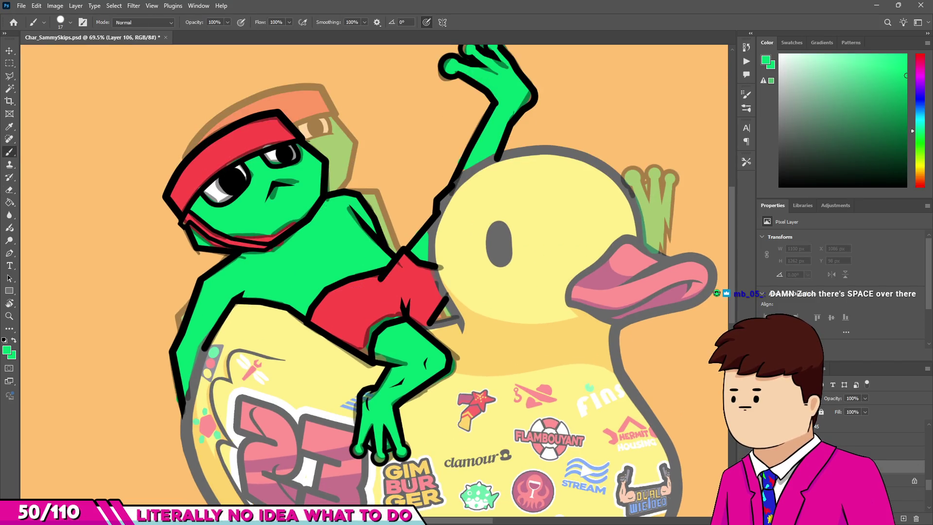
key(ctrl+comma)
scroll(678, 433, down, 2)
scroll(314, 271, up, 5)
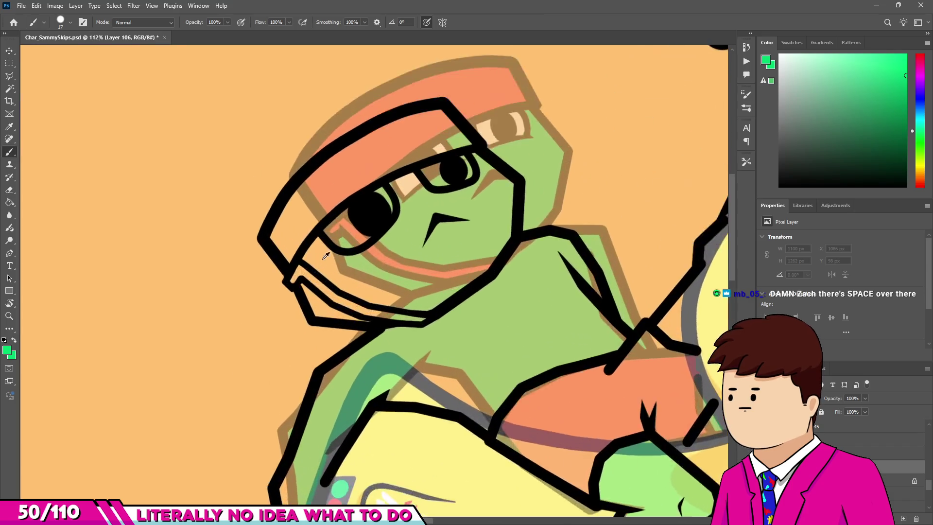
key(bracketright)
key(bracketright)
Step: Paint the frog's chin, lower face, cheek and nose bright green
drag(312, 327, 292, 277)
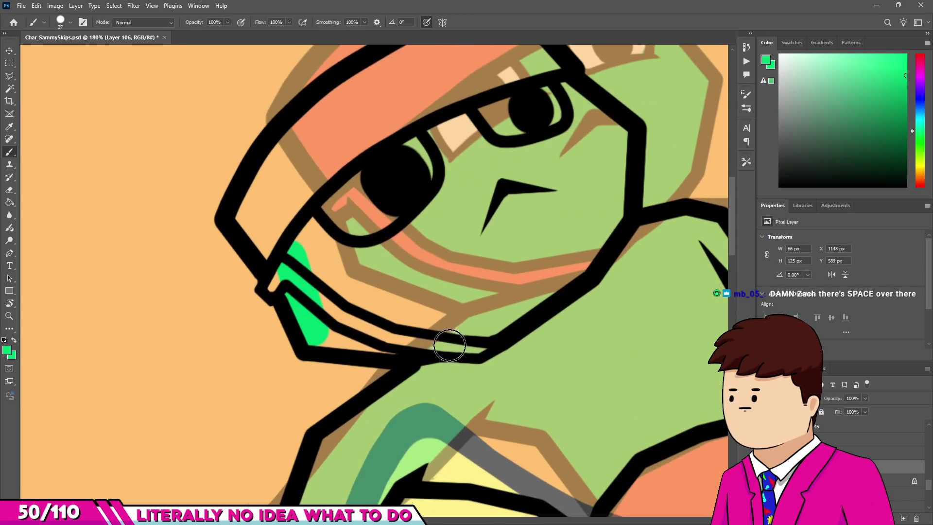
drag(448, 340, 335, 331)
mouse_move(392, 277)
mouse_down()
mouse_move(318, 255)
mouse_move(593, 218)
mouse_up()
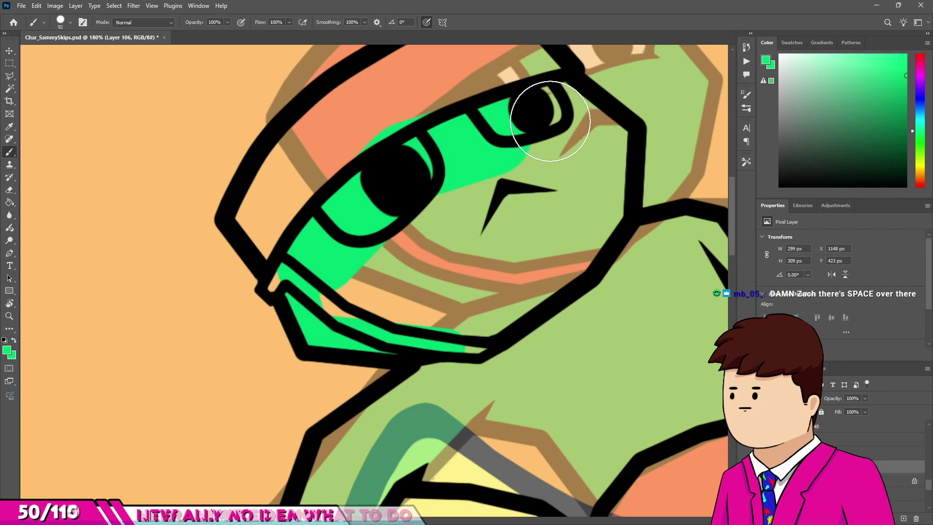
drag(546, 243, 538, 175)
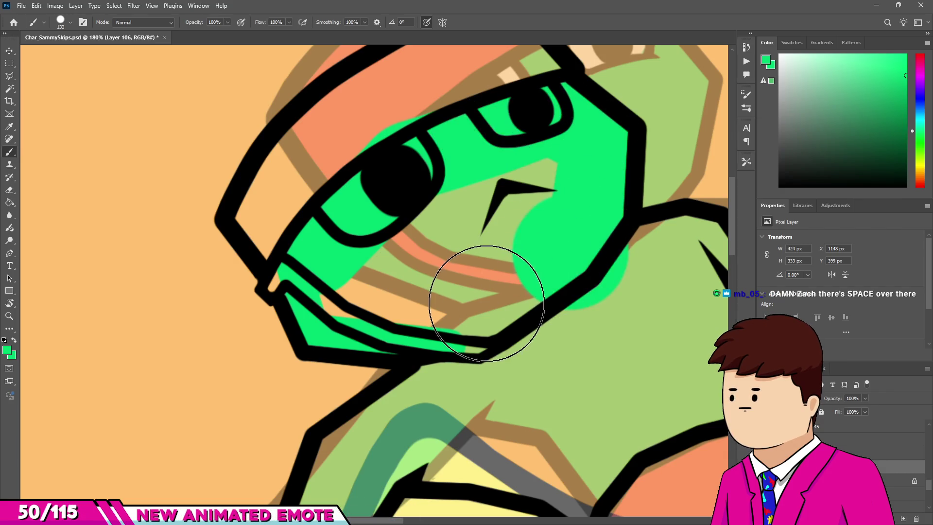
click(538, 175)
scroll(537, 175, down, 5)
scroll(407, 365, up, 5)
mouse_move(407, 366)
mouse_down()
mouse_move(367, 366)
mouse_move(410, 203)
mouse_move(340, 359)
mouse_up()
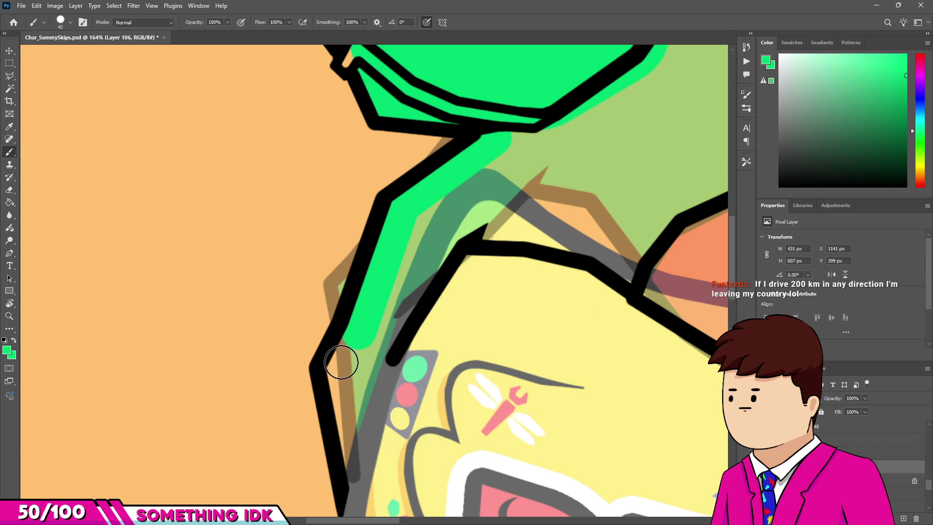
Step: Fill the strip and grey band beside the neck outline with bright green
scroll(348, 283, up, 1)
scroll(343, 357, down, 2)
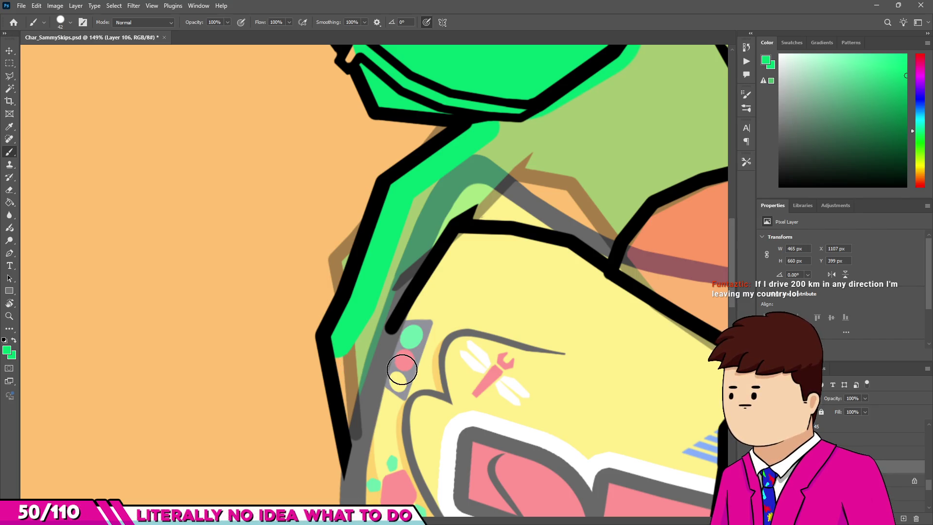
scroll(359, 362, up, 2)
mouse_move(347, 454)
mouse_down()
mouse_move(384, 299)
mouse_move(450, 197)
mouse_up()
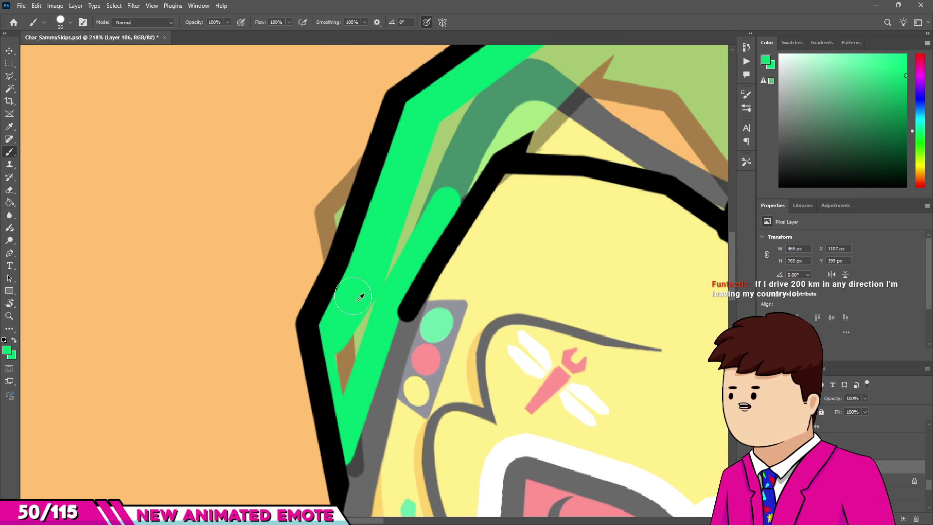
drag(362, 319, 340, 389)
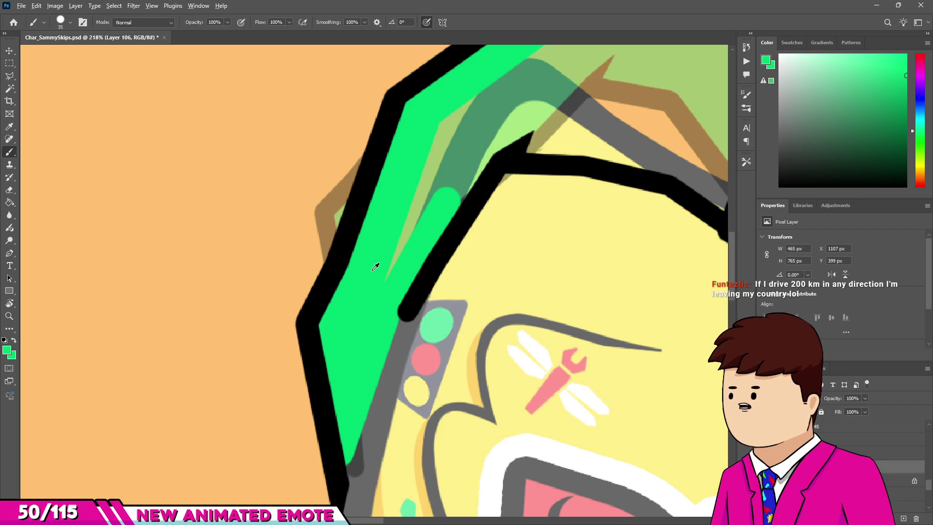
scroll(455, 156, down, 2)
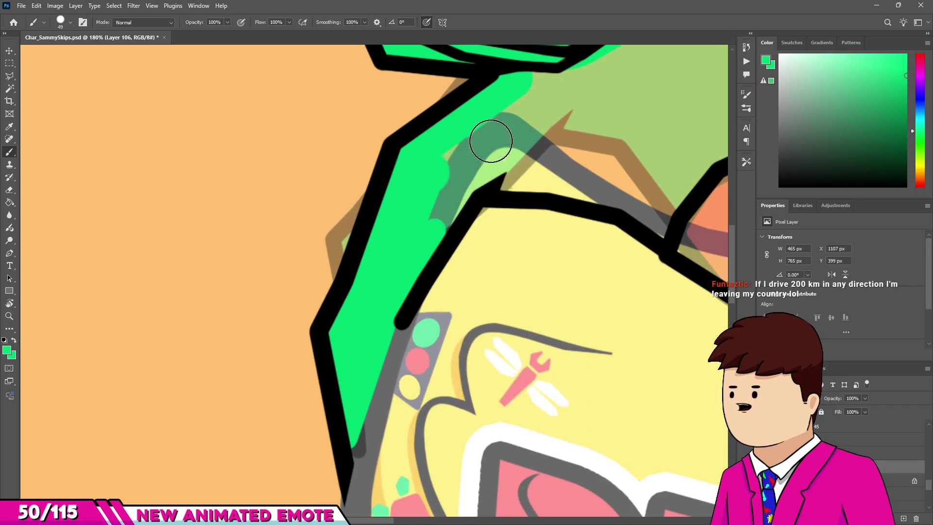
drag(490, 141, 431, 214)
alt+right_click(457, 173)
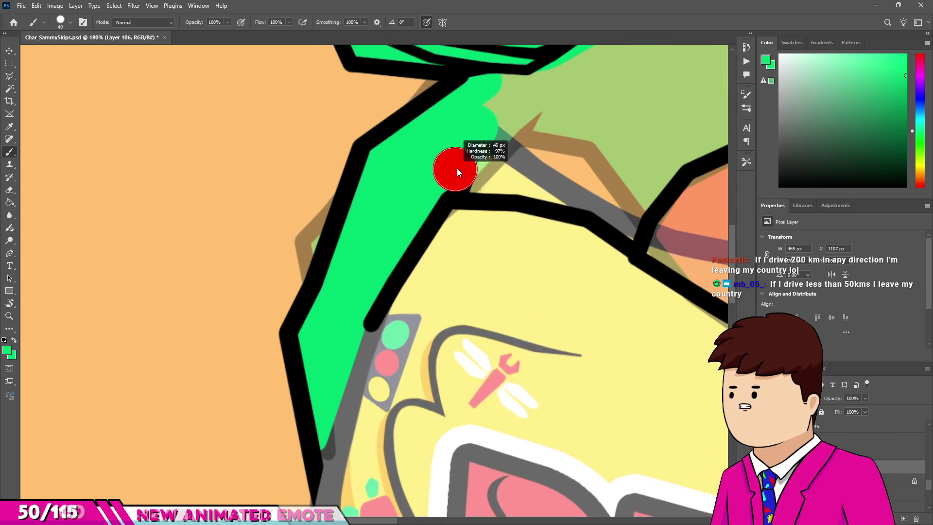
drag(506, 146, 651, 214)
alt+scroll(584, 238, down, 2)
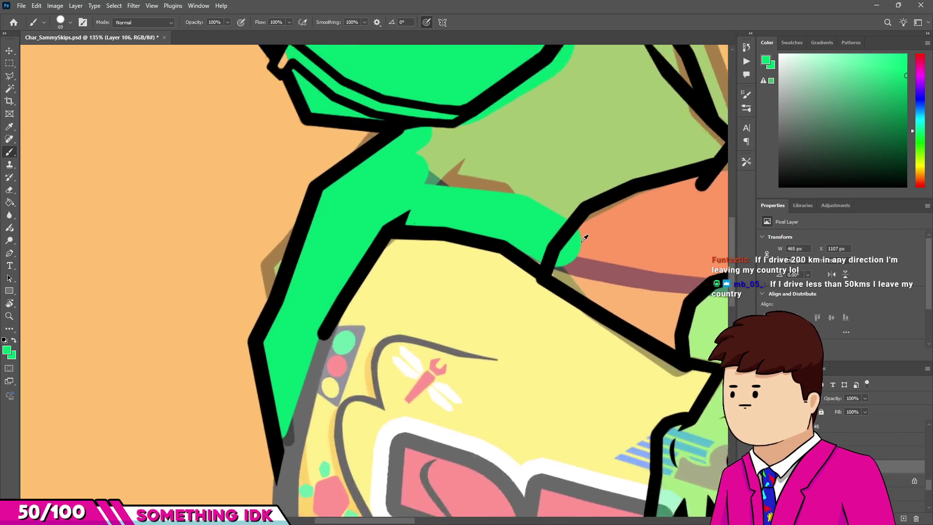
alt+scroll(584, 238, up, 2)
alt+scroll(510, 191, up, 2)
Step: Paint the olive torso area and a small arm patch bright green
alt+right_click(312, 259)
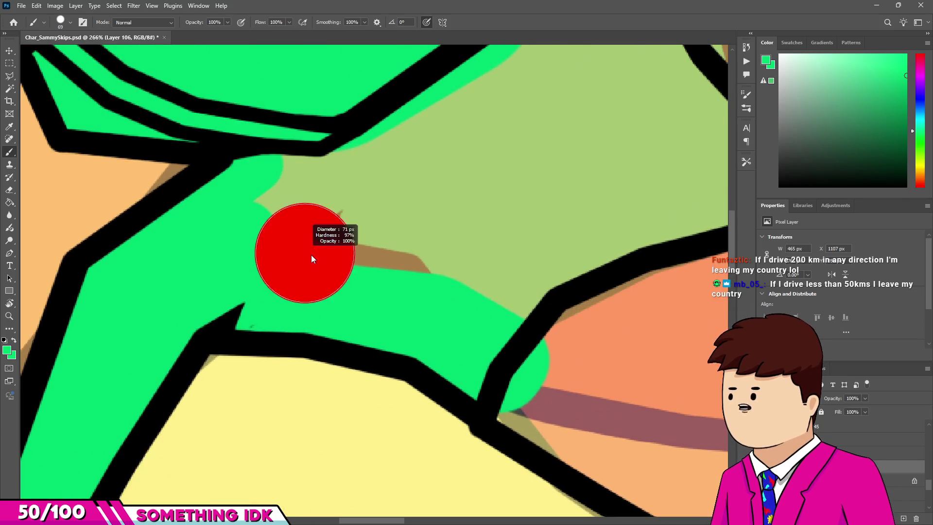
alt+scroll(306, 190, down, 2)
mouse_move(449, 112)
mouse_down()
mouse_move(520, 138)
mouse_move(566, 223)
mouse_up()
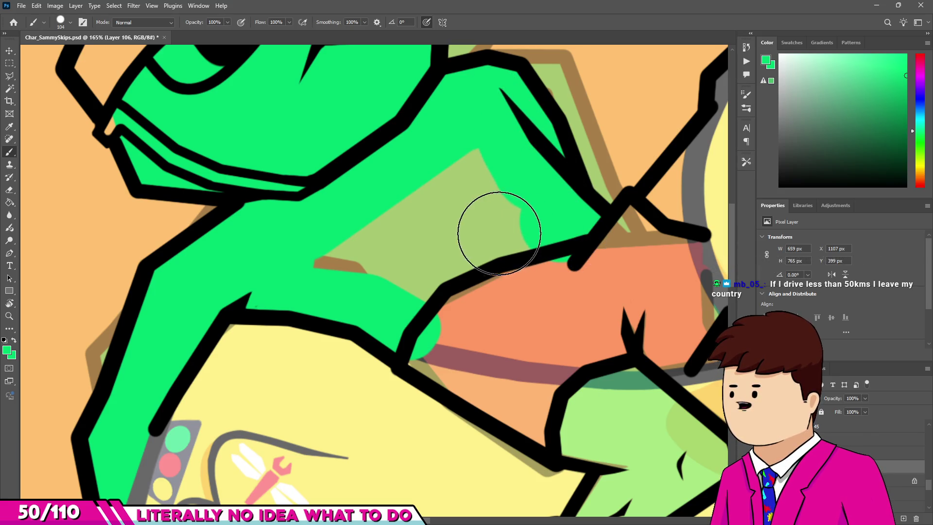
drag(499, 232, 487, 194)
alt+scroll(316, 267, down, 2)
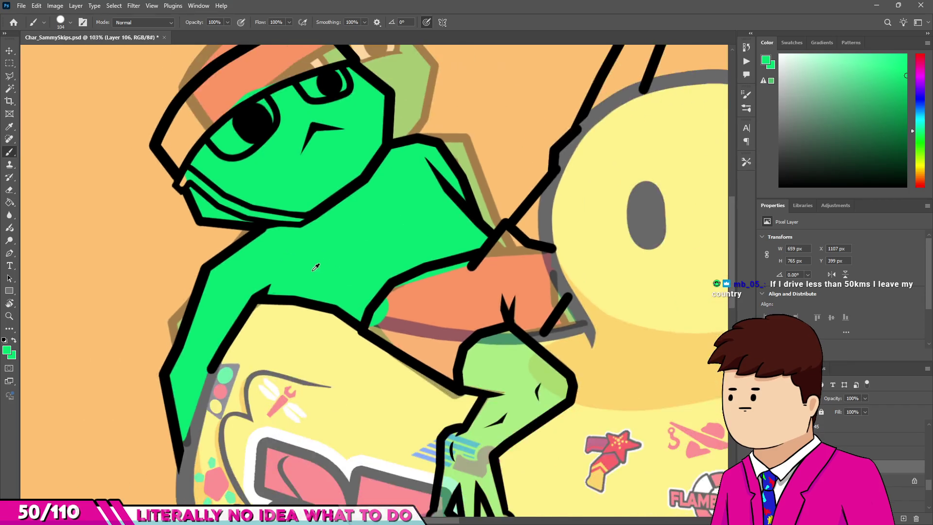
alt+scroll(316, 268, up, 3)
mouse_move(292, 365)
mouse_down()
mouse_move(305, 370)
mouse_move(323, 427)
mouse_up()
Step: Fill the frog's raised arm bright green along its outline up to the hand
alt+scroll(336, 375, down, 1)
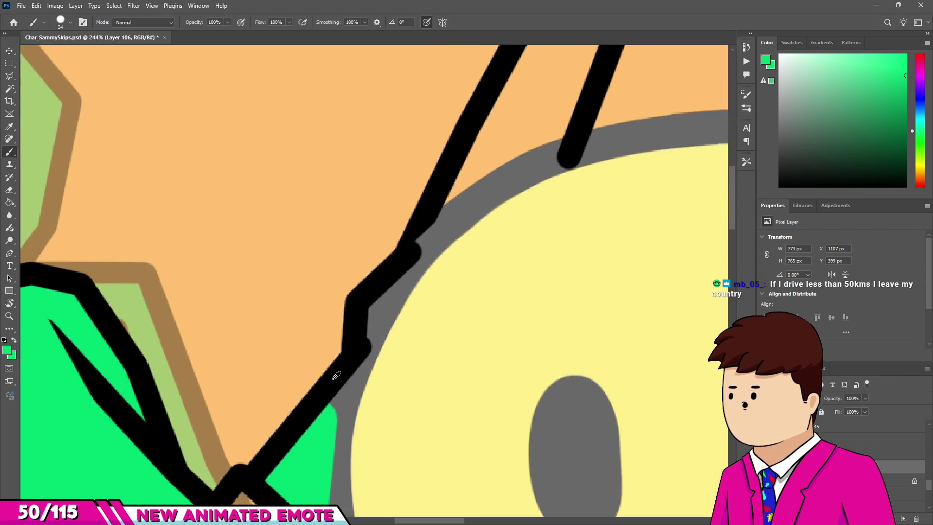
alt+scroll(336, 375, up, 2)
drag(323, 374, 481, 277)
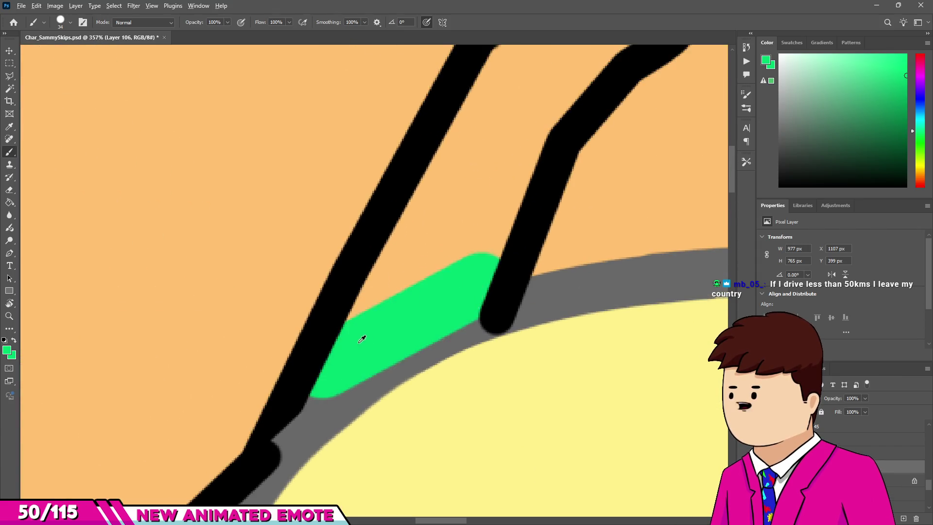
alt+scroll(362, 339, down, 2)
drag(486, 185, 403, 321)
drag(481, 204, 511, 219)
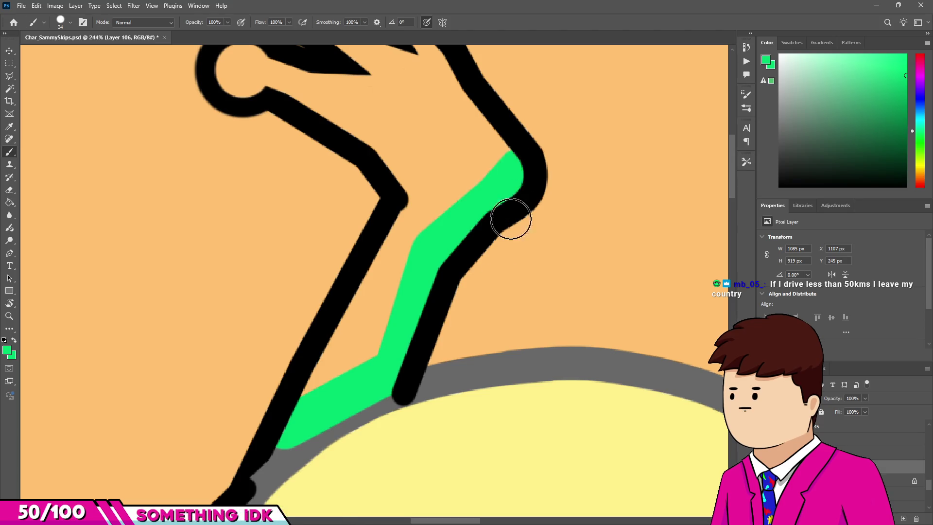
Step: Fill the fingertip circles and the rest of the hand bright green
scroll(433, 208, up, 3)
alt+scroll(437, 185, up, 1)
drag(458, 156, 406, 98)
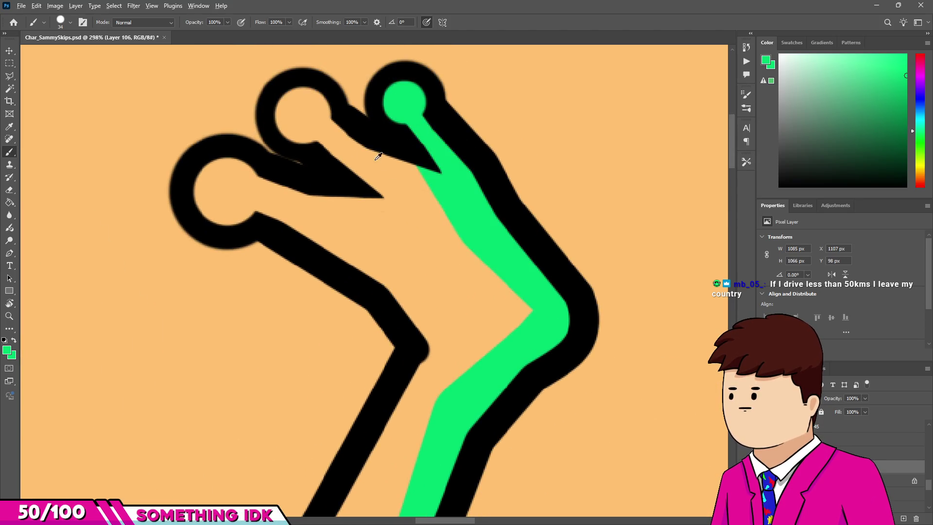
drag(298, 115, 318, 123)
drag(307, 112, 379, 220)
mouse_move(233, 183)
mouse_down()
mouse_move(208, 204)
mouse_move(291, 207)
mouse_up()
Step: Patch the gap between fingertips in black on Layer 105, then re-green the left fingertip
key(alt+bracketright)
drag(301, 168, 316, 176)
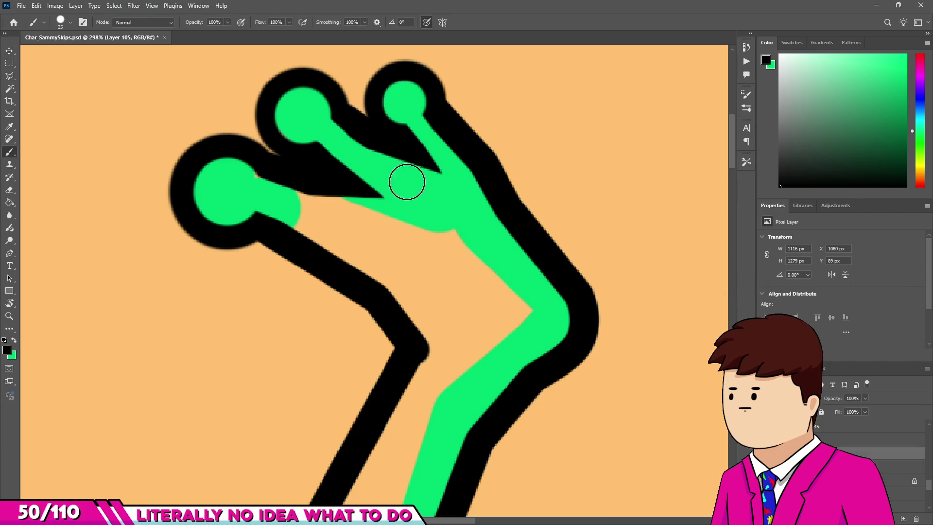
key(alt+bracketleft)
scroll(228, 214, up, 2)
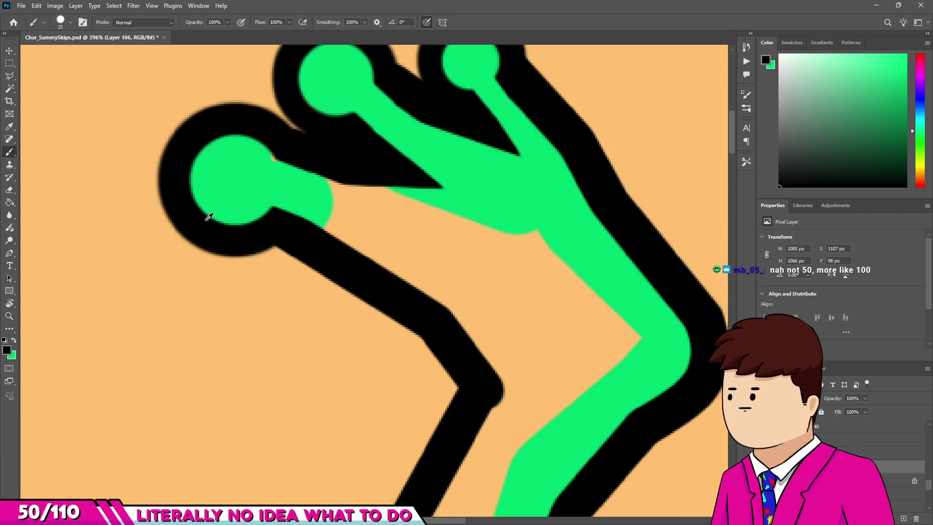
click(257, 170)
key(bracketright)
key(bracketright)
key(bracketright)
key(x)
click(245, 165)
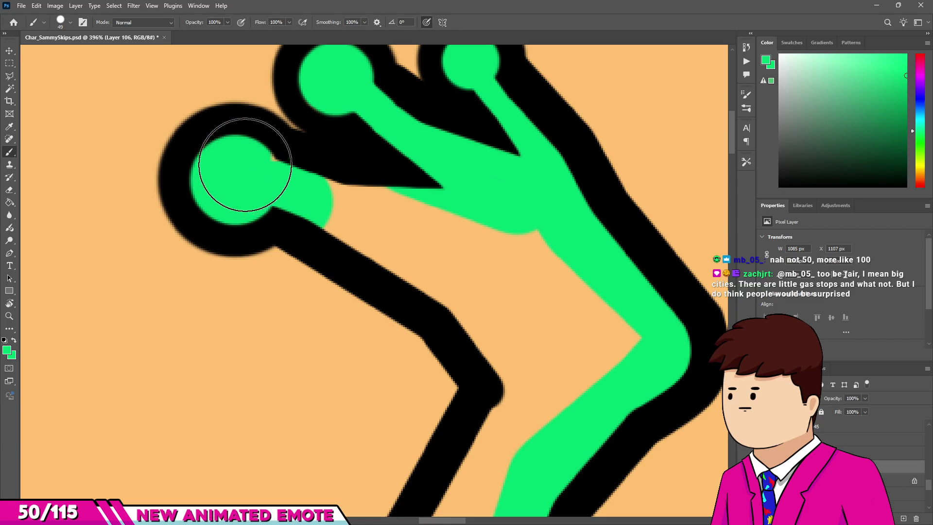
Step: Fill the remaining hand gaps green and undo the stray fill beside the leg
drag(504, 217, 401, 244)
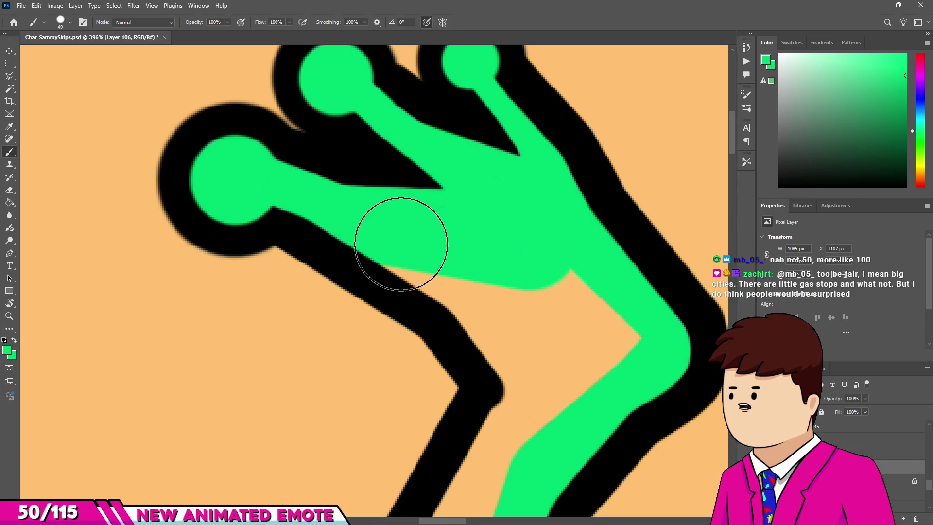
drag(464, 274, 552, 344)
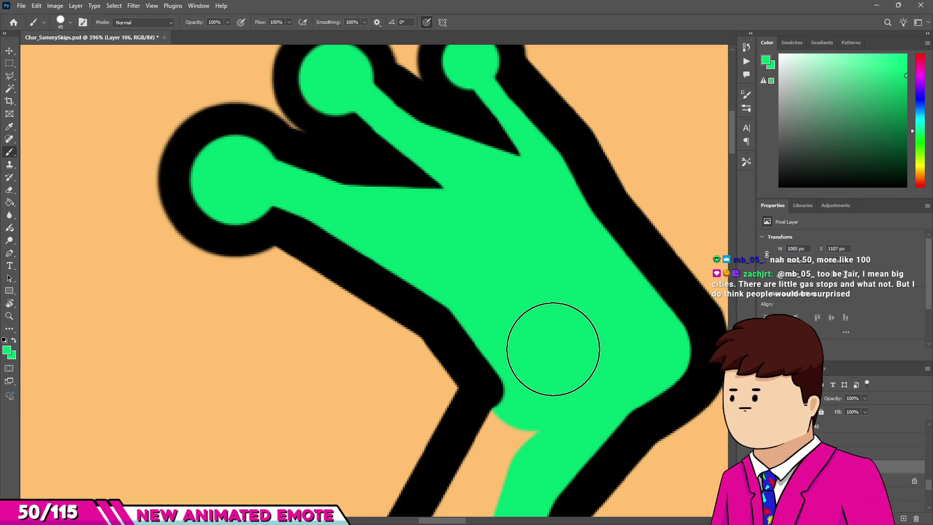
scroll(505, 173, down, 2)
scroll(506, 174, down, 3)
scroll(492, 302, up, 4)
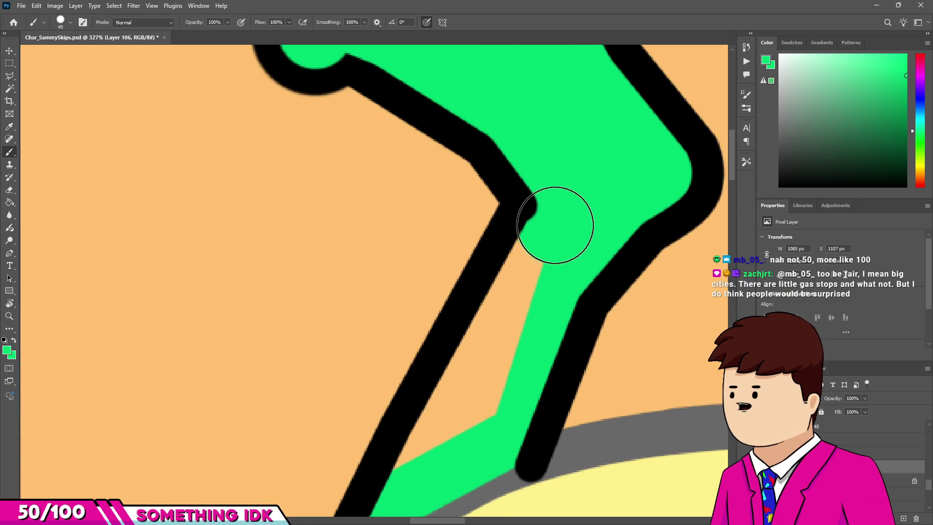
key(ctrl+z)
scroll(499, 374, down, 4)
scroll(541, 350, down, 4)
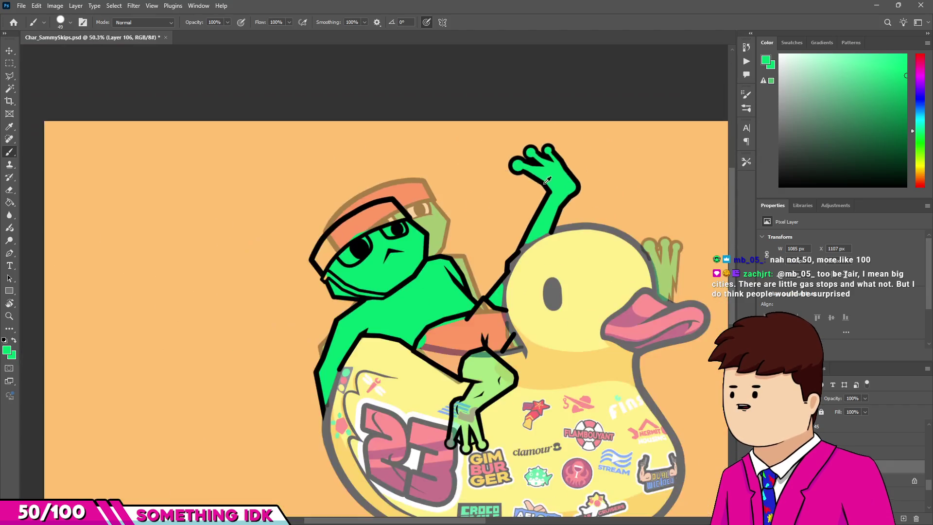
Step: Paint the leg's inner edge and the lower leg bright green
scroll(541, 350, up, 5)
scroll(396, 270, up, 3)
mouse_move(387, 277)
mouse_down()
mouse_move(387, 229)
mouse_move(675, 294)
mouse_up()
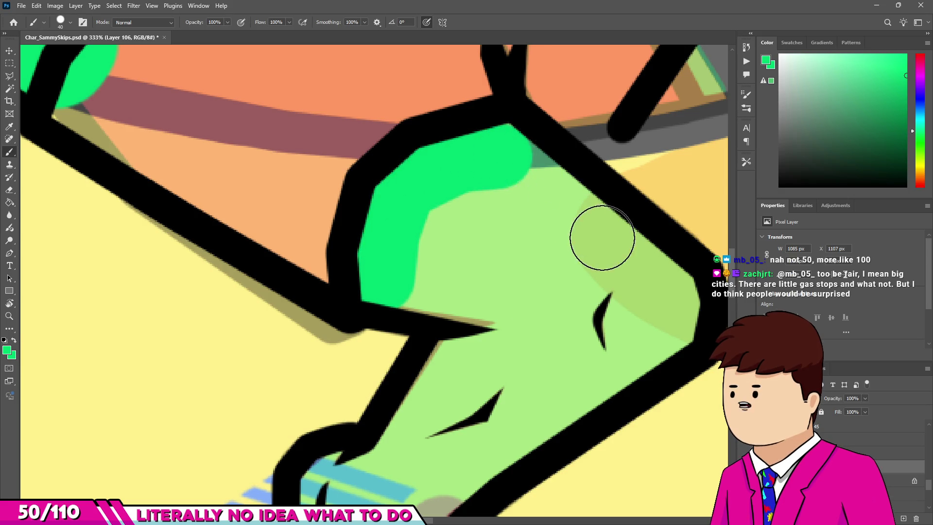
key(bracketright)
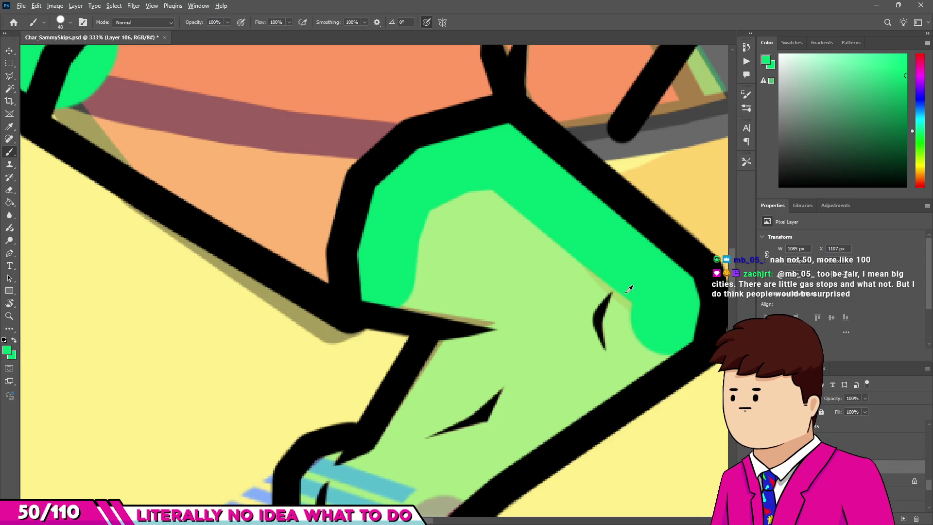
scroll(630, 289, down, 5)
scroll(531, 276, up, 5)
mouse_move(369, 400)
mouse_down()
mouse_move(322, 437)
mouse_move(297, 374)
mouse_move(374, 270)
mouse_move(329, 228)
mouse_move(444, 254)
mouse_move(339, 166)
mouse_move(456, 212)
mouse_move(402, 333)
mouse_up()
key(bracketright)
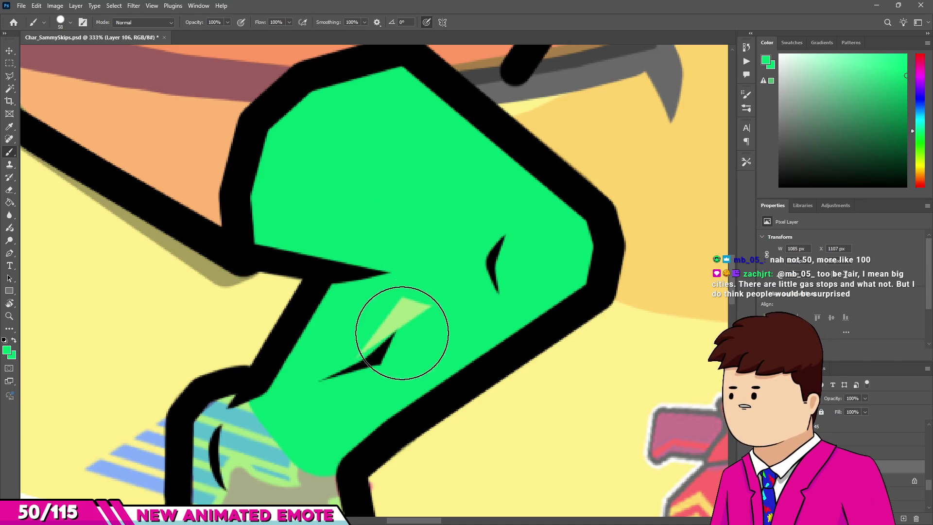
Step: With a smaller brush, paint the grey foot circle and middle leg green
scroll(401, 333, down, 3)
scroll(333, 233, up, 3)
scroll(392, 248, up, 1)
scroll(291, 375, up, 1)
mouse_move(292, 375)
mouse_down()
mouse_move(312, 385)
mouse_move(305, 371)
mouse_up()
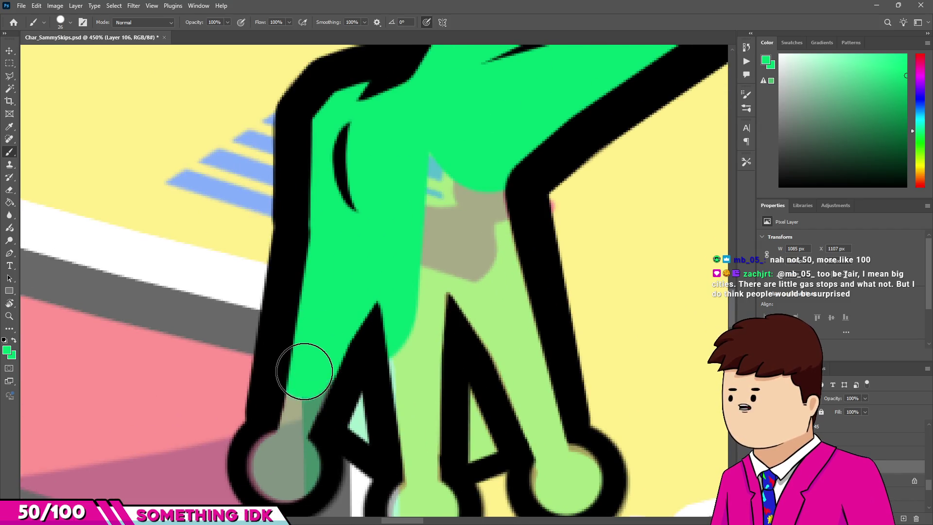
mouse_move(282, 449)
mouse_down()
mouse_move(292, 452)
mouse_move(285, 464)
mouse_up()
mouse_move(366, 395)
mouse_down()
mouse_move(406, 437)
mouse_move(399, 272)
mouse_up()
Step: Fill the remaining toe, middle leg, pale right foot and right-leg strip green
scroll(398, 292, down, 2)
scroll(406, 411, up, 1)
drag(406, 410, 428, 434)
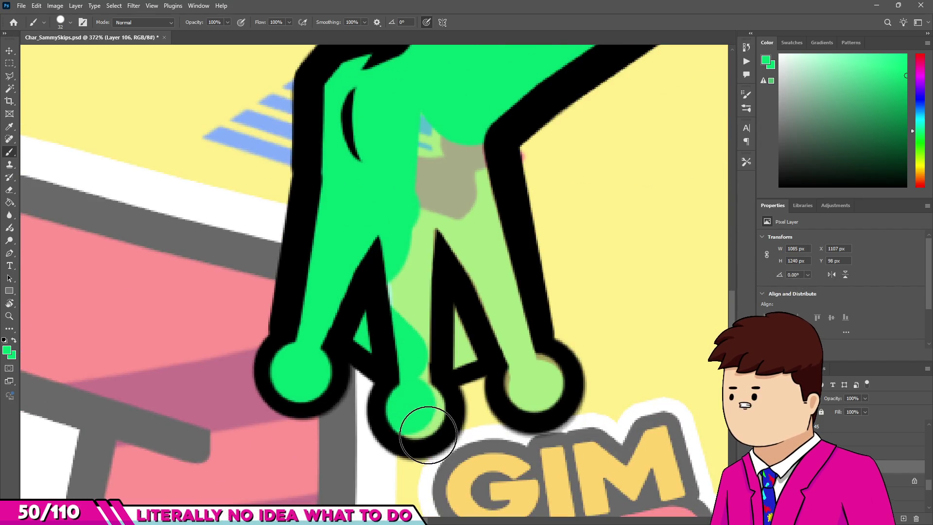
drag(395, 283, 444, 359)
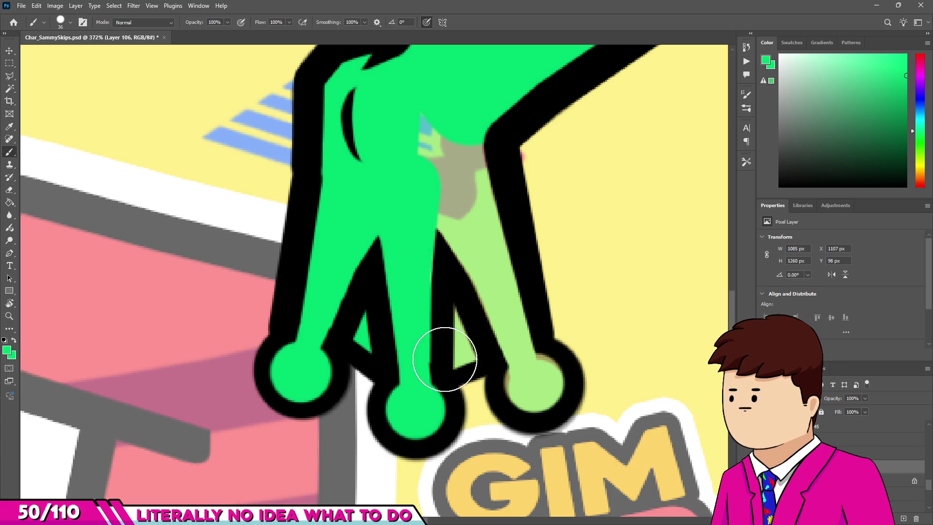
drag(530, 365, 532, 363)
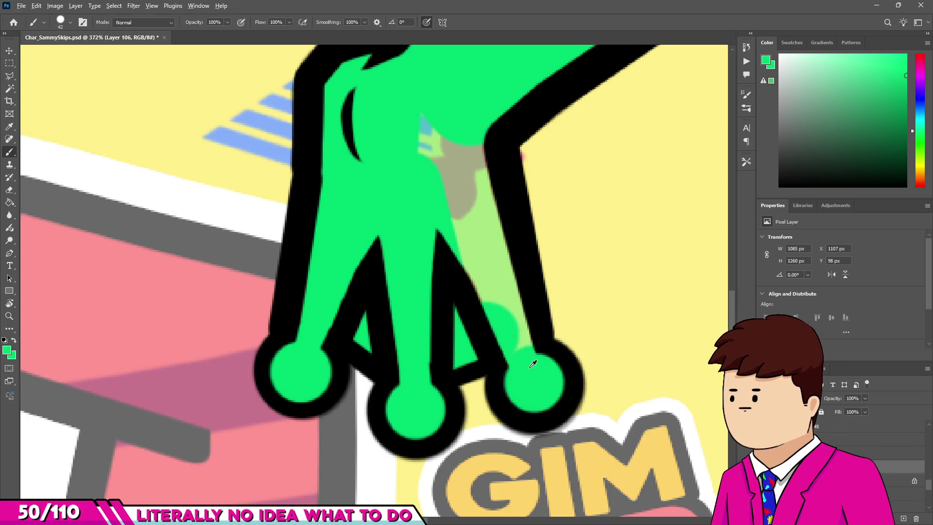
drag(457, 208, 468, 270)
alt+scroll(468, 323, down, 3)
alt+scroll(468, 323, down, 5)
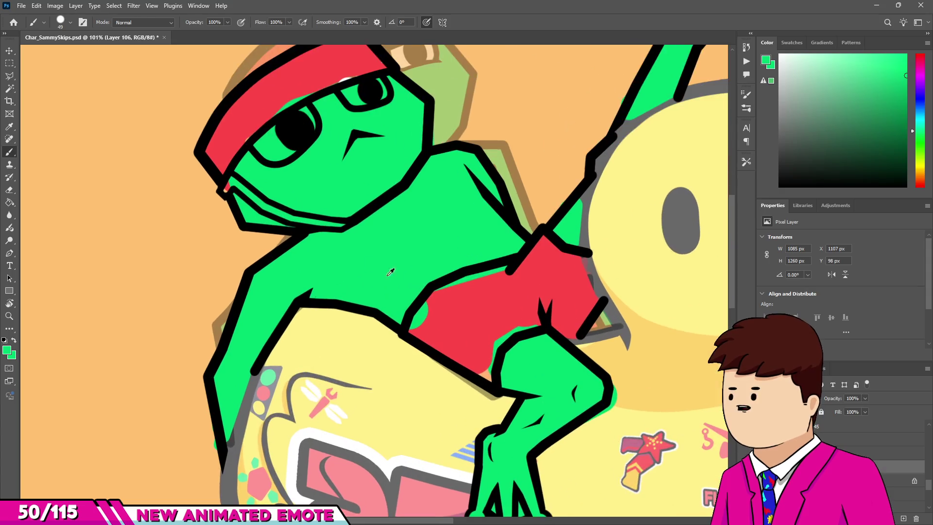
alt+scroll(218, 261, up, 6)
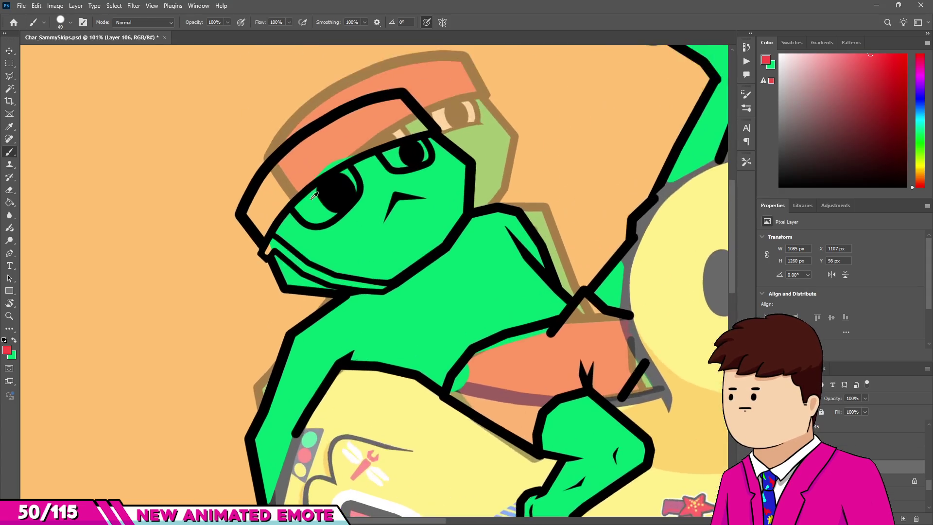
Step: Paint red beside the glasses and along the frog's headband
mouse_move(218, 262)
mouse_down()
mouse_move(225, 302)
mouse_move(252, 291)
mouse_up()
alt+scroll(225, 302, down, 3)
alt+scroll(234, 281, up, 2)
key(bracketright)
alt+scroll(314, 148, down, 1)
mouse_move(161, 379)
mouse_down()
mouse_move(530, 198)
mouse_move(520, 188)
mouse_up()
Step: Cover the brown wedge, orange patch and peach gap under the headband with red
key(bracketleft)
key(bracketleft)
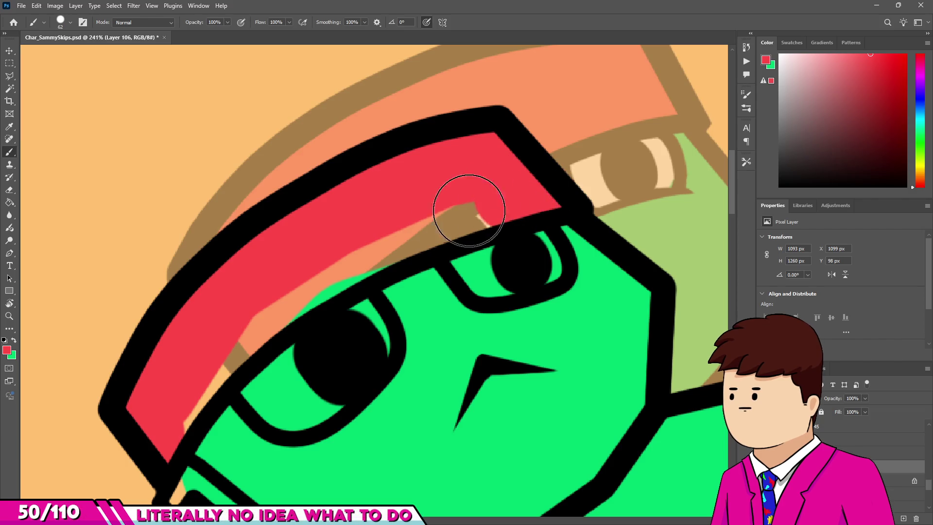
key(bracketleft)
key(bracketleft)
drag(469, 210, 376, 254)
drag(301, 317, 187, 397)
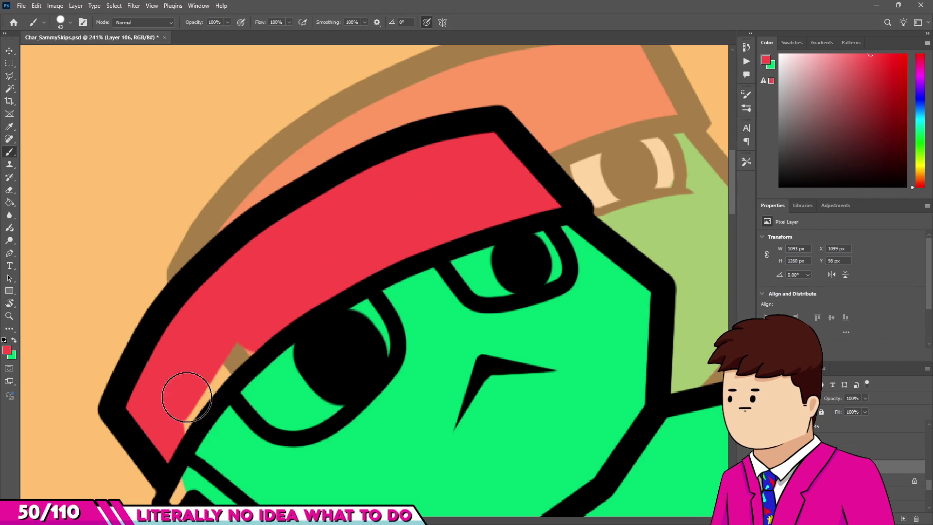
scroll(260, 245, up, 3)
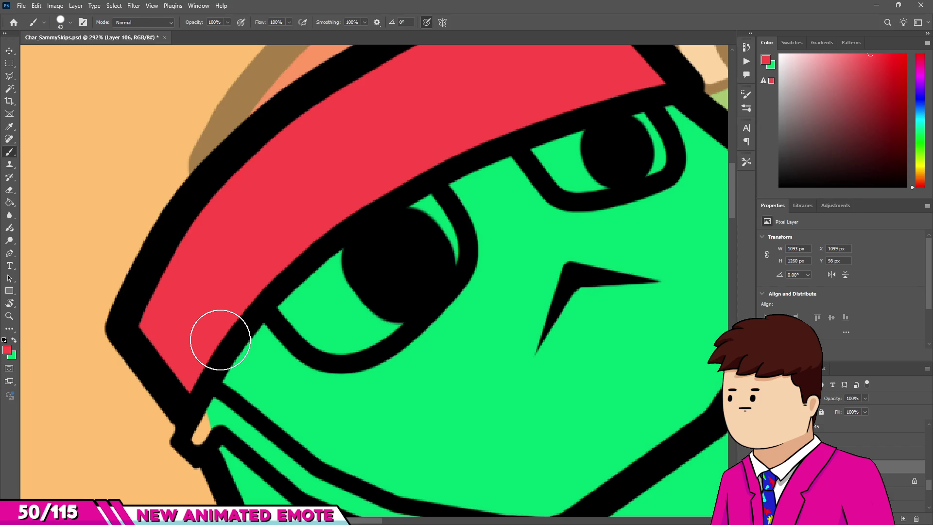
scroll(257, 219, down, 2)
scroll(264, 214, down, 2)
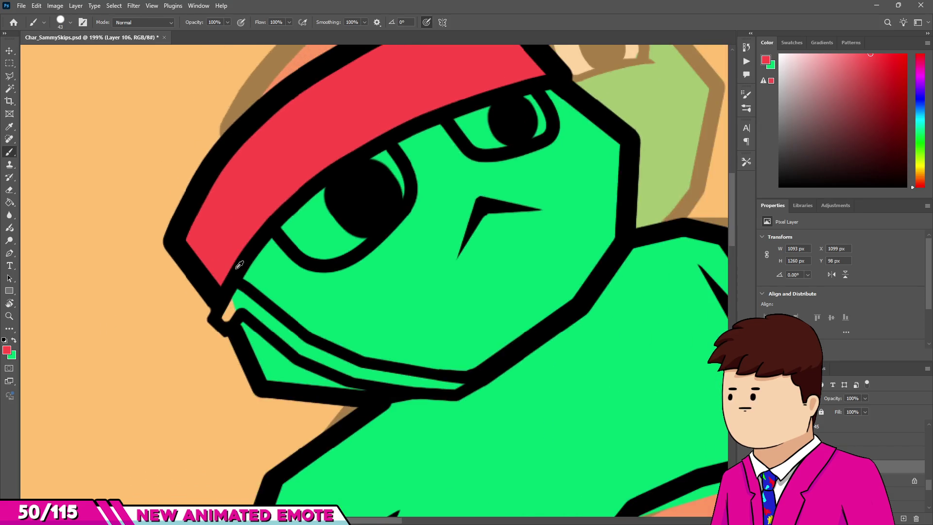
scroll(197, 298, up, 5)
mouse_move(225, 365)
mouse_down()
mouse_move(246, 312)
mouse_move(347, 372)
mouse_up()
scroll(263, 301, down, 2)
scroll(271, 297, up, 1)
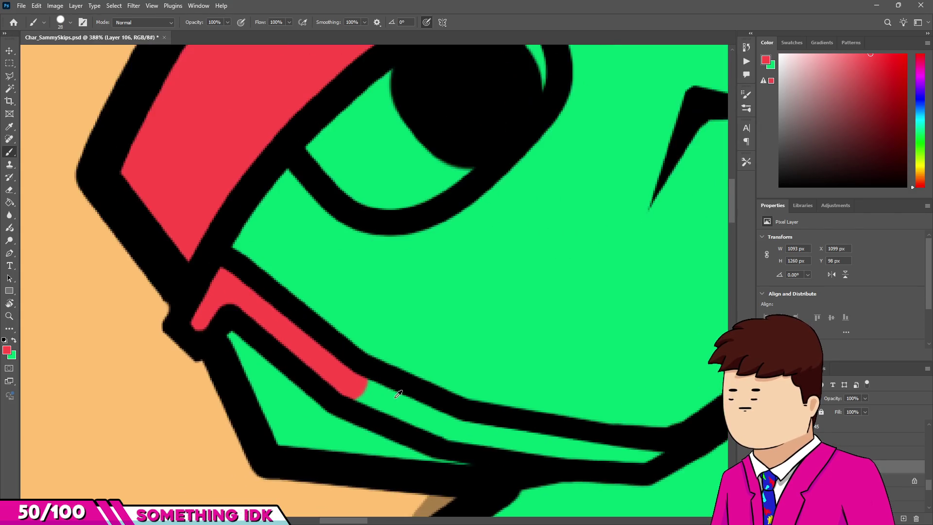
Step: Draw a straight red line along the lower strip
drag(450, 432, 473, 434)
scroll(512, 416, down, 2)
alt+right_click(517, 402)
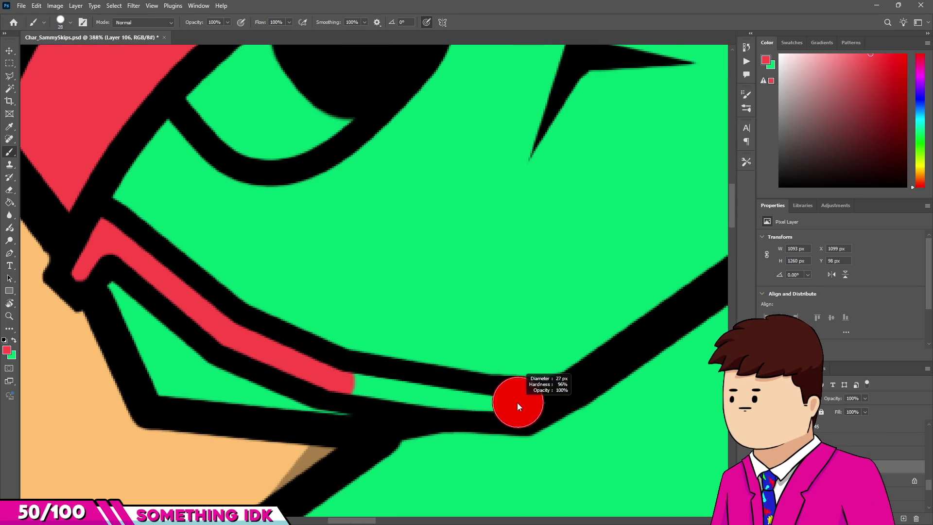
click(357, 389)
shift+click(531, 406)
scroll(486, 379, down, 8)
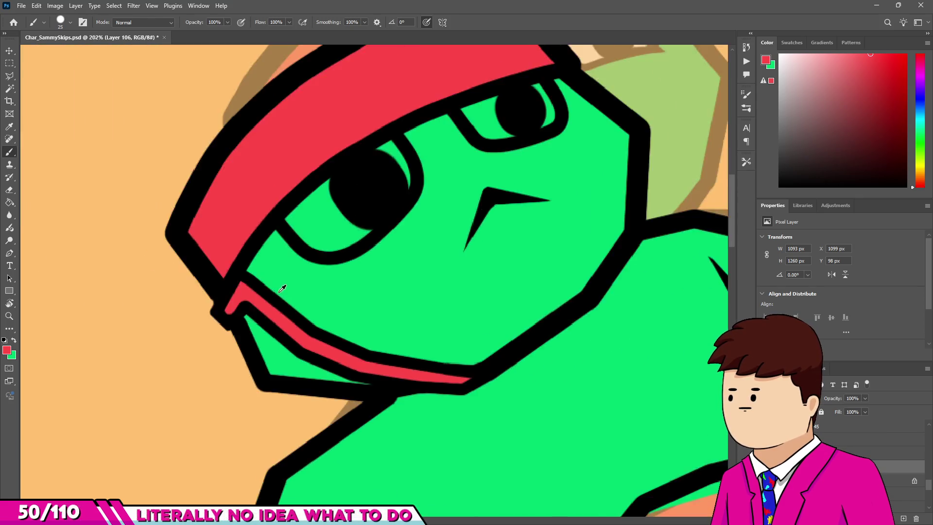
scroll(363, 332, up, 2)
scroll(363, 332, up, 4)
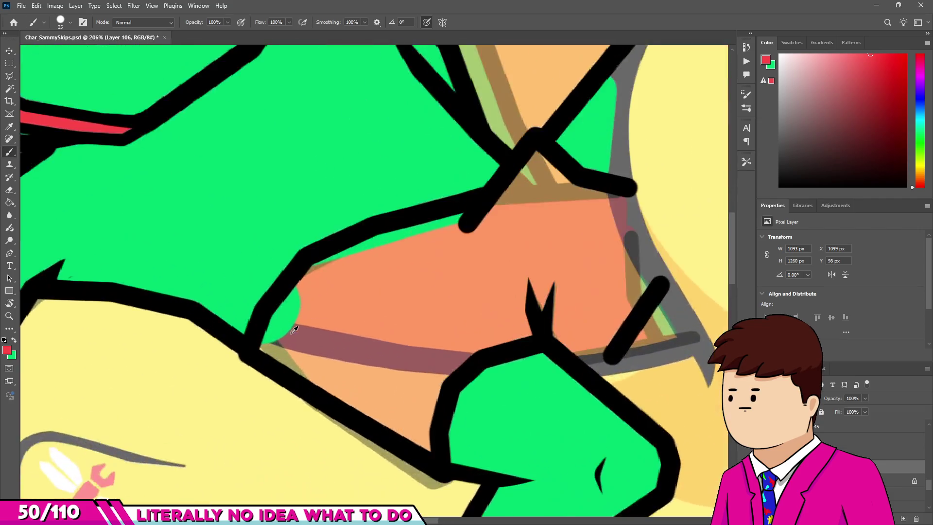
scroll(282, 333, up, 2)
Step: Paint the frog's shorts solid red from the top edge down
mouse_move(264, 318)
mouse_down()
mouse_move(345, 233)
mouse_move(463, 179)
mouse_move(608, 141)
mouse_up()
scroll(545, 218, down, 2)
mouse_move(553, 200)
mouse_down()
mouse_move(604, 145)
mouse_move(591, 215)
mouse_up()
scroll(591, 215, down, 1)
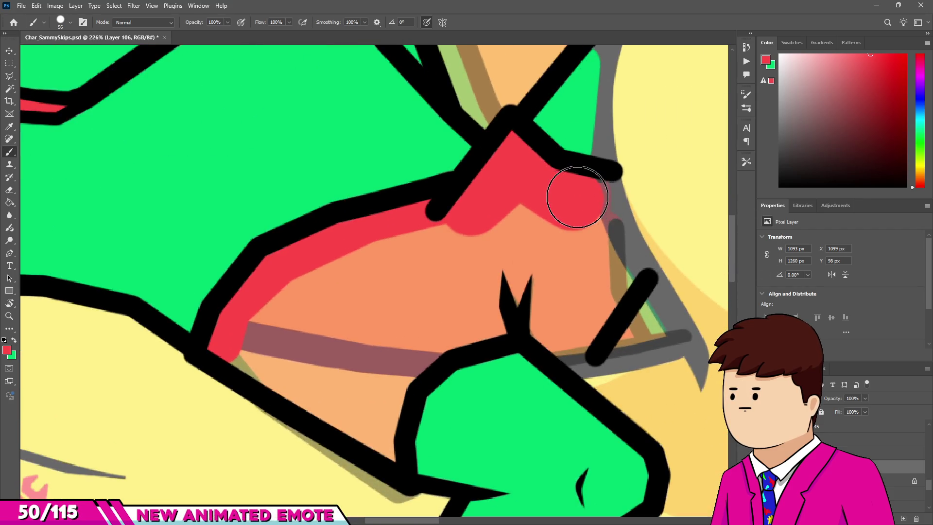
mouse_move(600, 269)
mouse_down()
mouse_move(585, 320)
mouse_move(518, 302)
mouse_move(410, 327)
mouse_move(379, 375)
mouse_up()
key(bracketleft)
key(bracketleft)
key(bracketleft)
drag(369, 438, 390, 389)
key(bracketright)
key(bracketright)
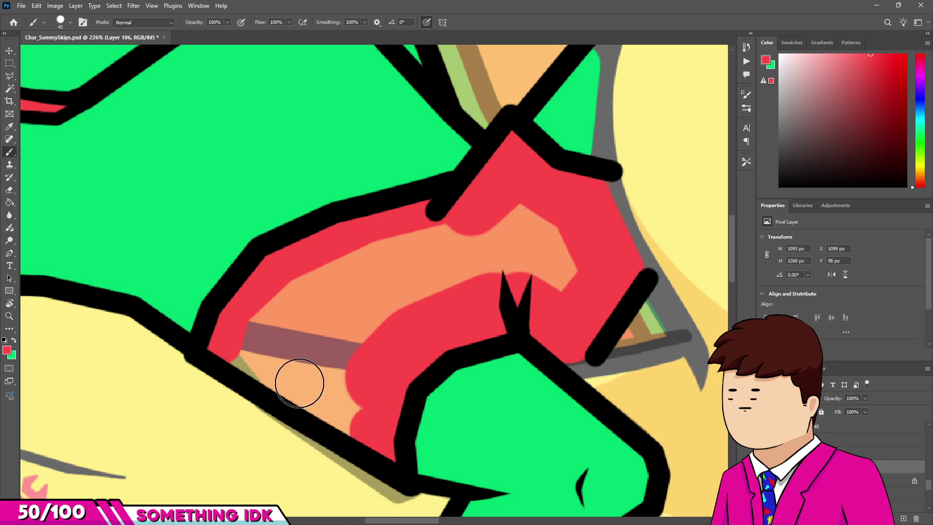
drag(298, 381, 238, 345)
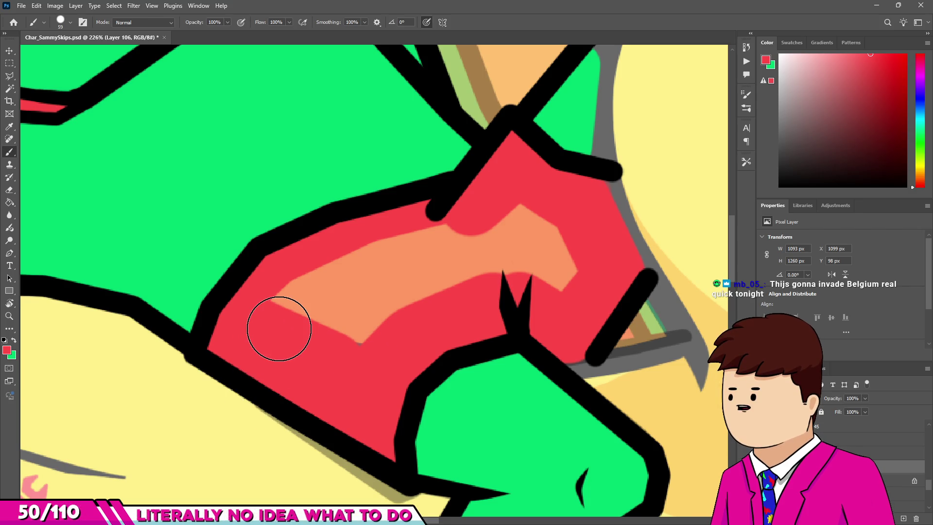
Step: Paint over the remaining orange highlights in red with a larger brush
scroll(279, 329, down, 2)
scroll(280, 314, down, 2)
scroll(272, 301, up, 2)
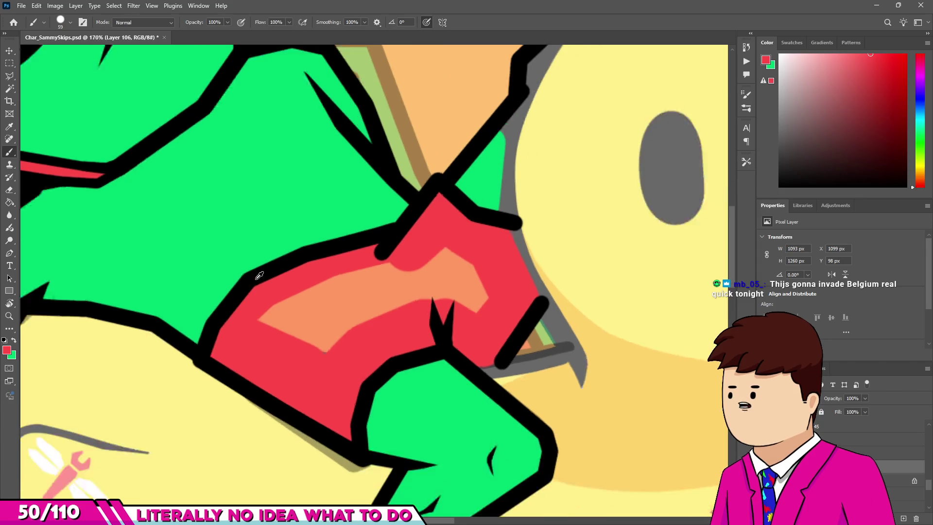
scroll(259, 275, up, 5)
key(bracketright)
key(bracketright)
mouse_move(229, 385)
mouse_down()
mouse_move(447, 282)
mouse_move(632, 302)
mouse_move(635, 343)
mouse_up()
drag(312, 395, 466, 342)
scroll(346, 298, down, 4)
scroll(423, 206, up, 3)
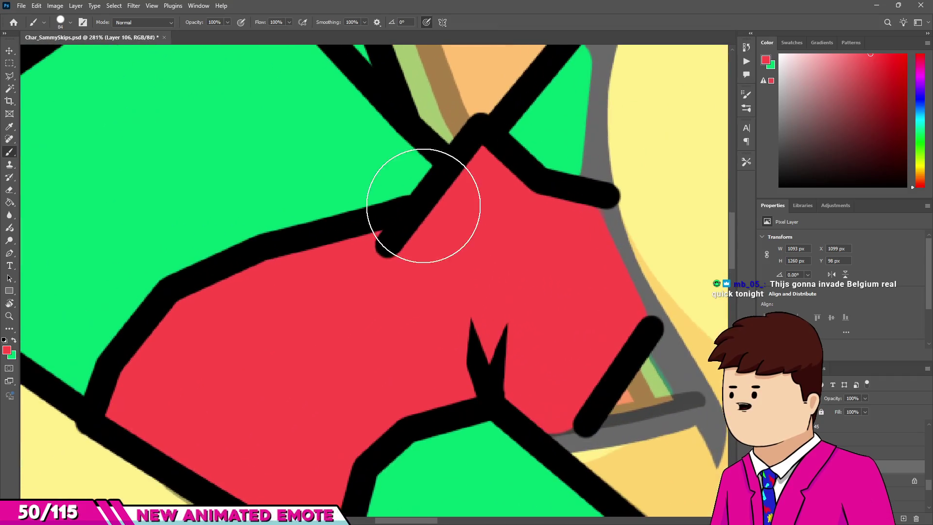
Step: Switch to a small Eraser working on Layer 105
key(e)
key(alt+bracketleft)
scroll(391, 271, up, 2)
scroll(379, 271, up, 2)
drag(382, 268, 336, 264)
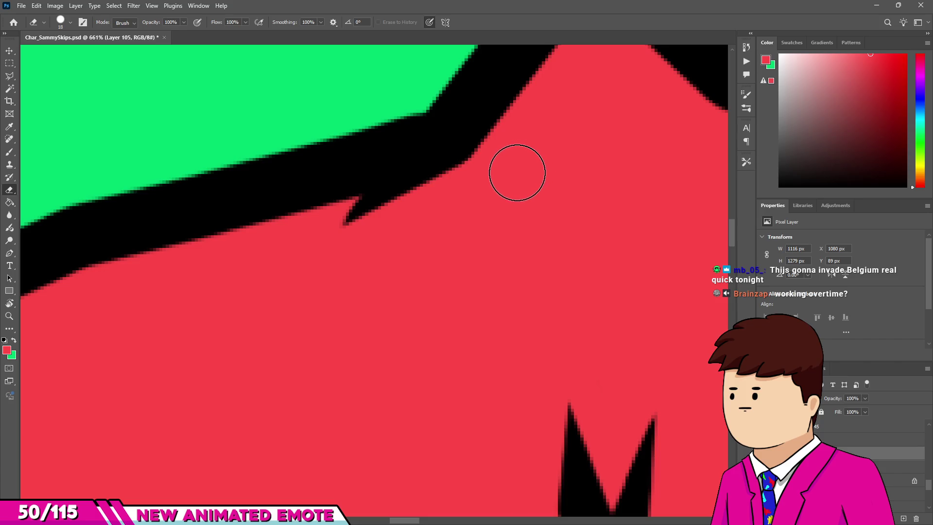
scroll(515, 165, down, 10)
scroll(416, 247, up, 6)
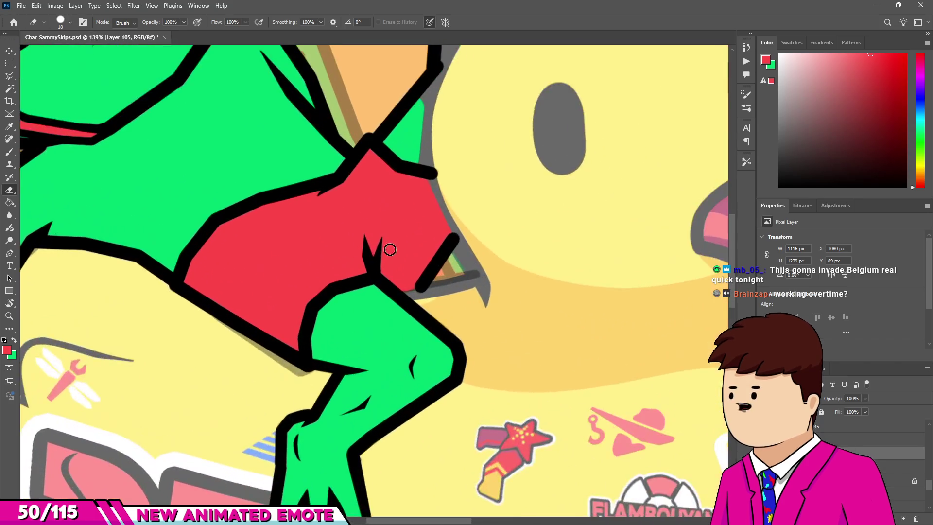
Step: Erase the stray grey dot by the shorts outline
scroll(444, 213, up, 2)
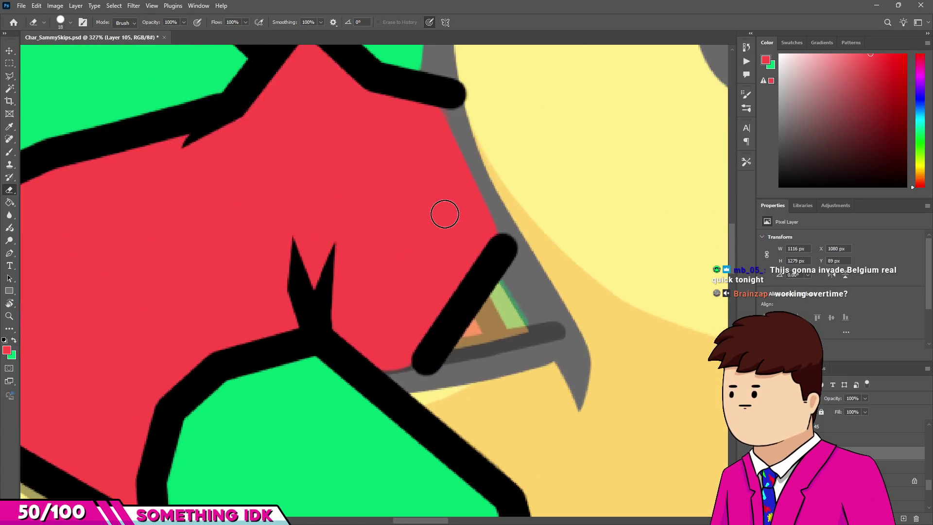
scroll(440, 316, up, 2)
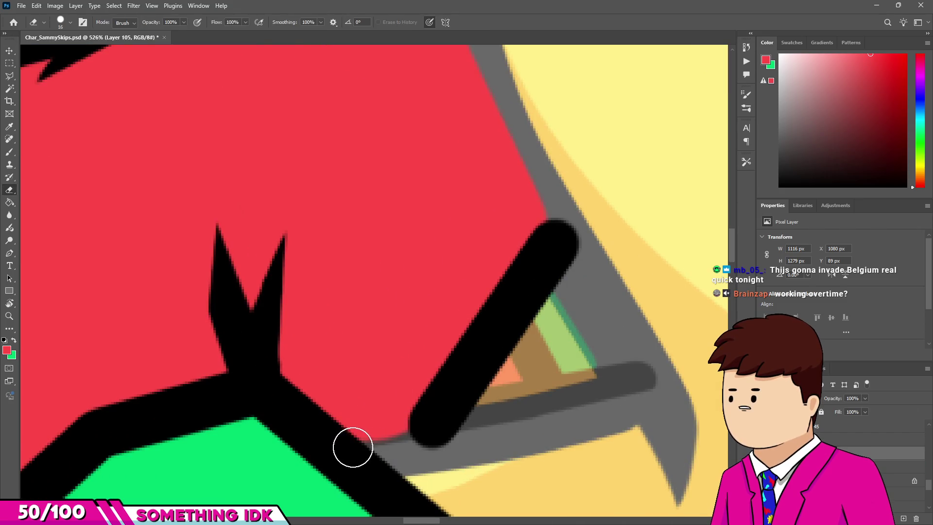
click(340, 449)
key(v)
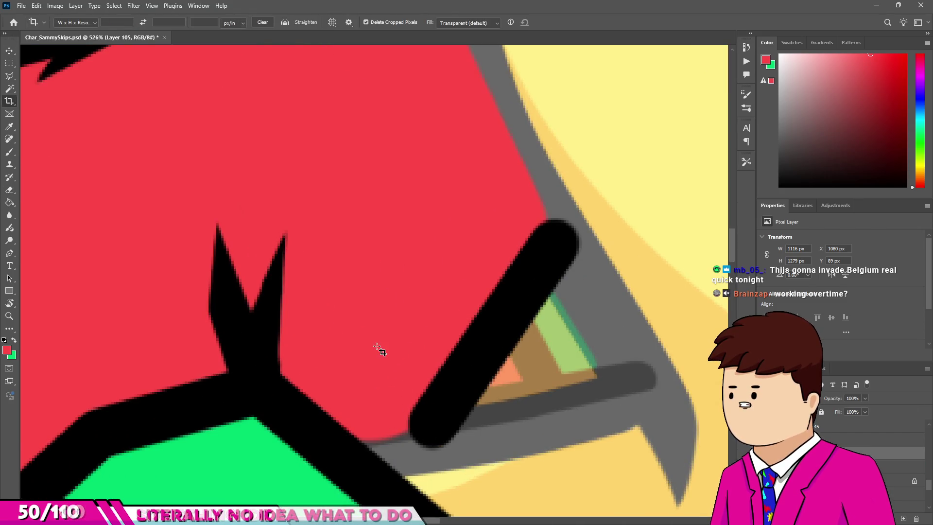
key(e)
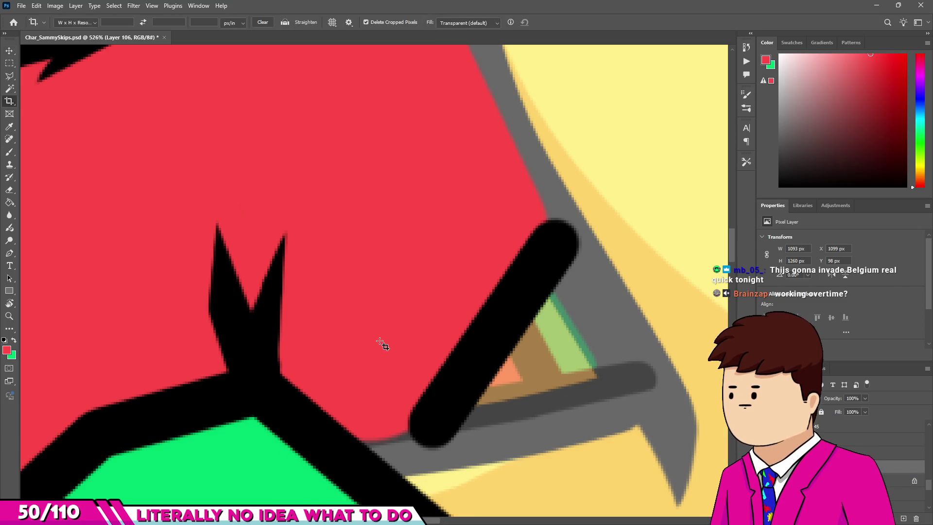
key(v)
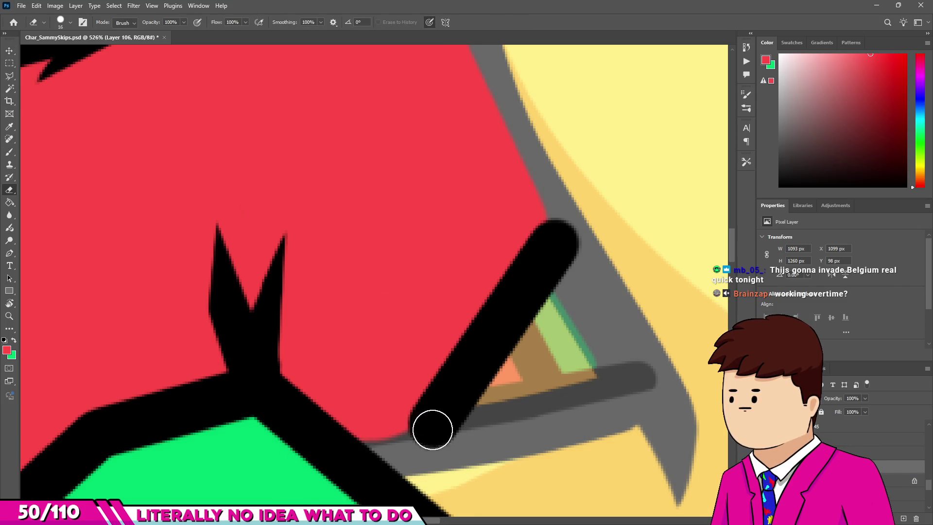
Step: Paint white eye-whites into the frog's eyes beside the black pupils
scroll(415, 433, down, 2)
scroll(422, 407, up, 4)
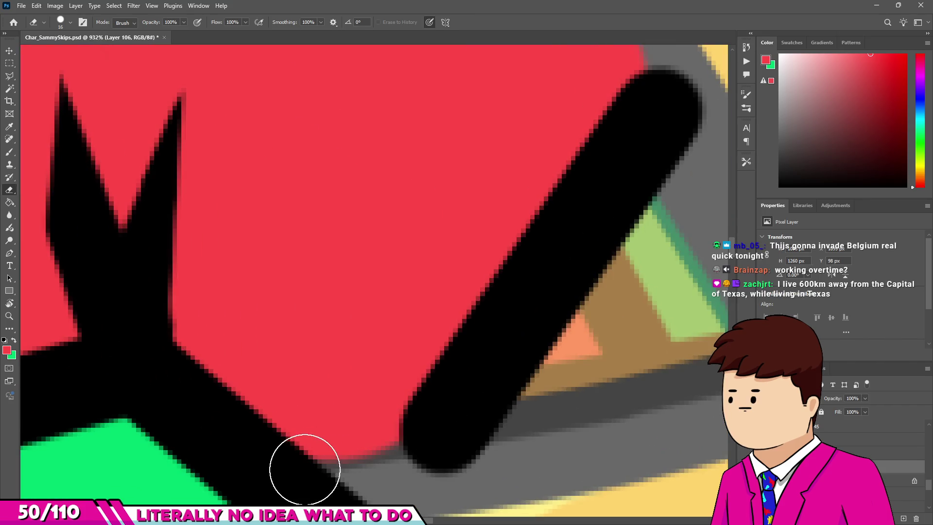
scroll(406, 452, down, 4)
scroll(369, 407, down, 3)
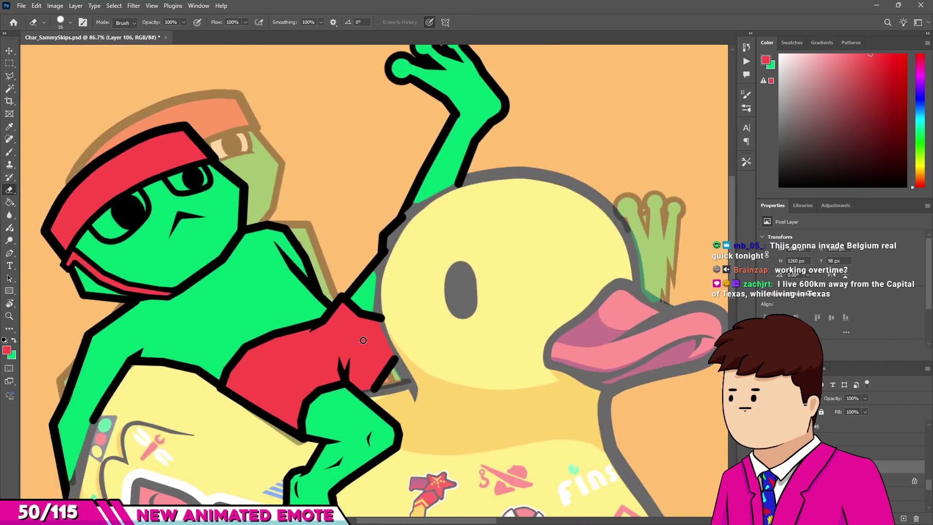
scroll(365, 328, down, 3)
scroll(266, 303, up, 4)
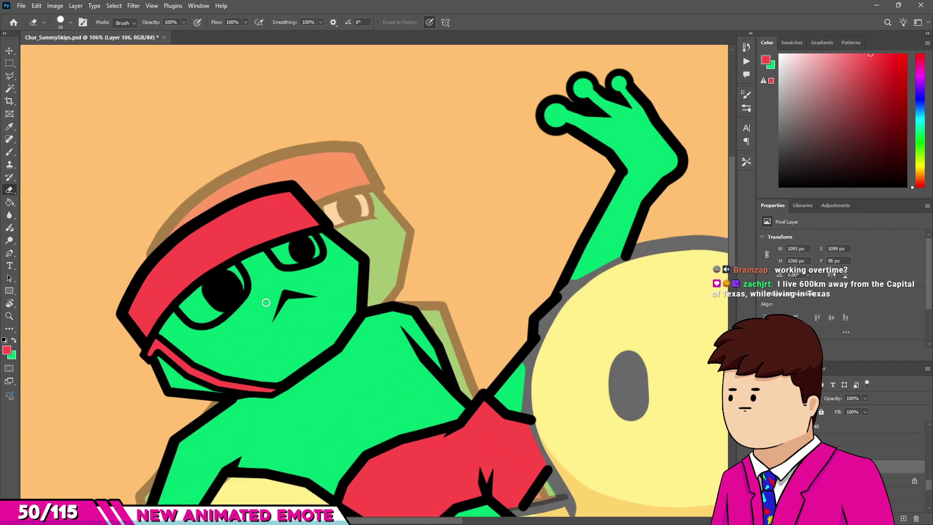
scroll(186, 298, up, 5)
mouse_move(208, 316)
mouse_down()
mouse_move(185, 310)
mouse_move(287, 340)
mouse_up()
drag(347, 267, 309, 211)
drag(228, 286, 235, 277)
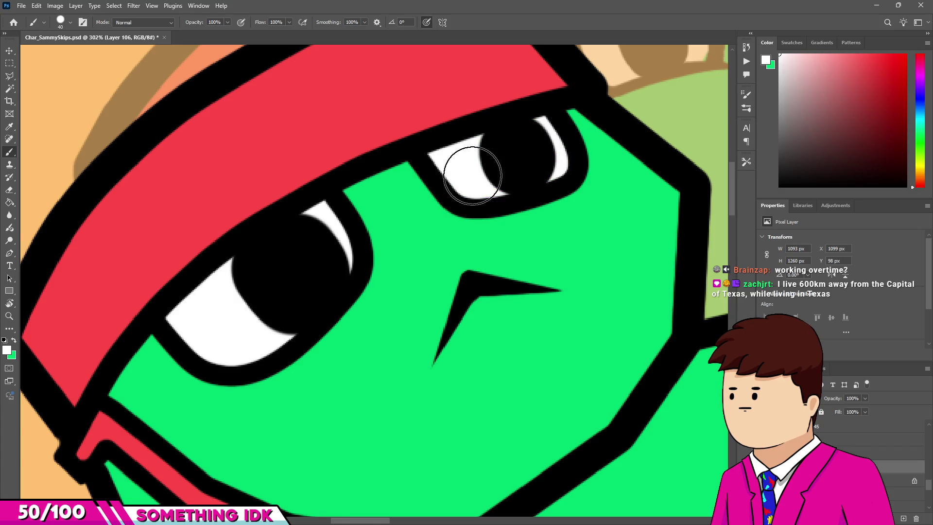
scroll(340, 217, down, 10)
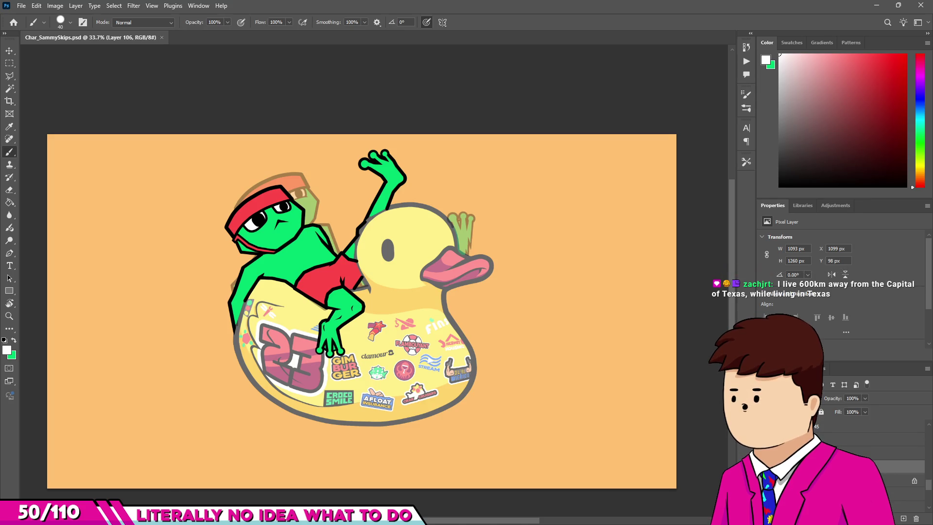
scroll(851, 462, up, 3)
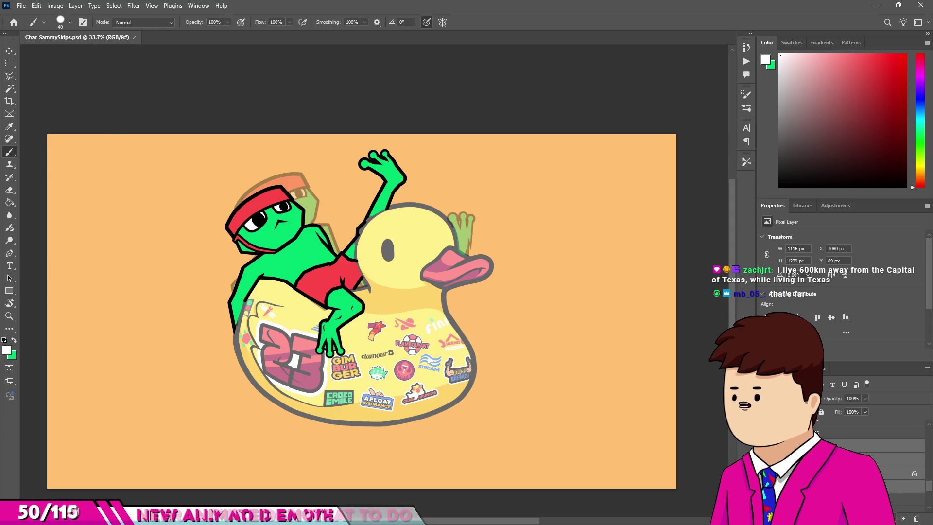
Step: Hide the coloured frog, step through the Frame5 and Frame4 layers, and play back the animation
click(777, 445)
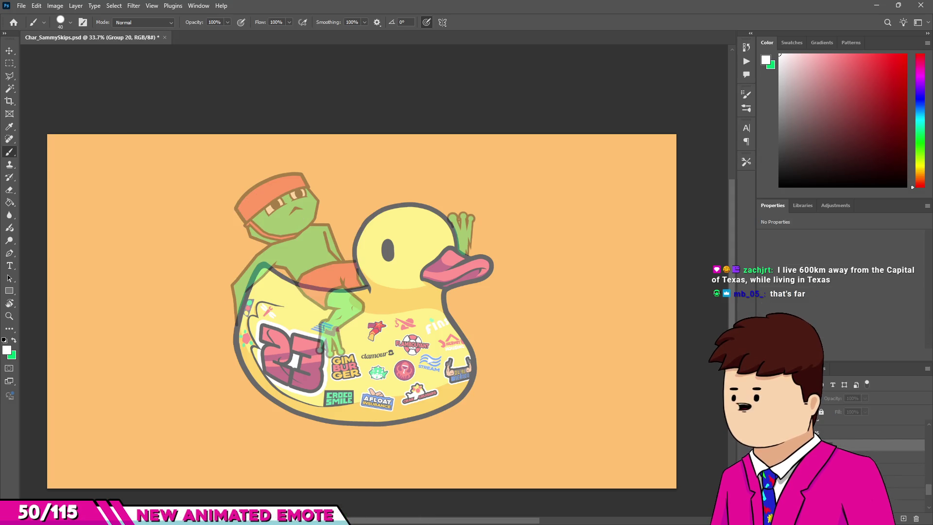
click(778, 446)
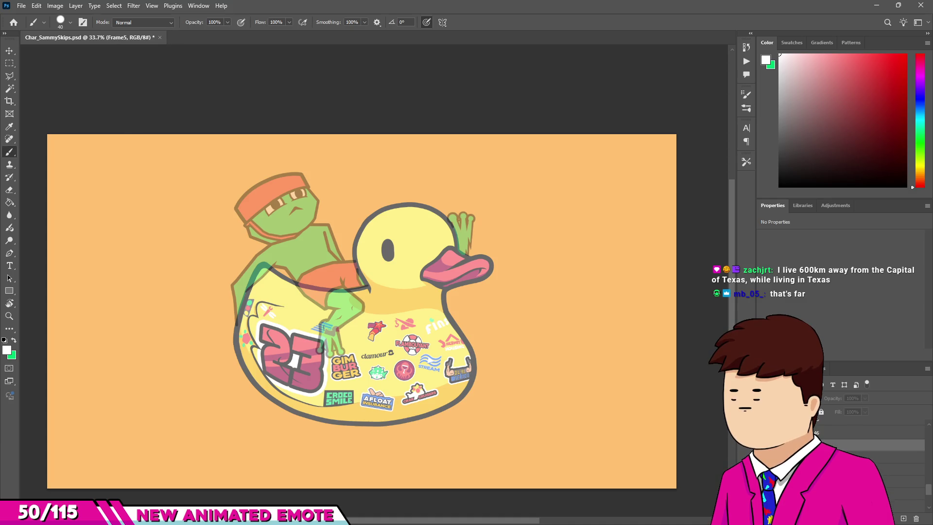
click(831, 456)
key(space)
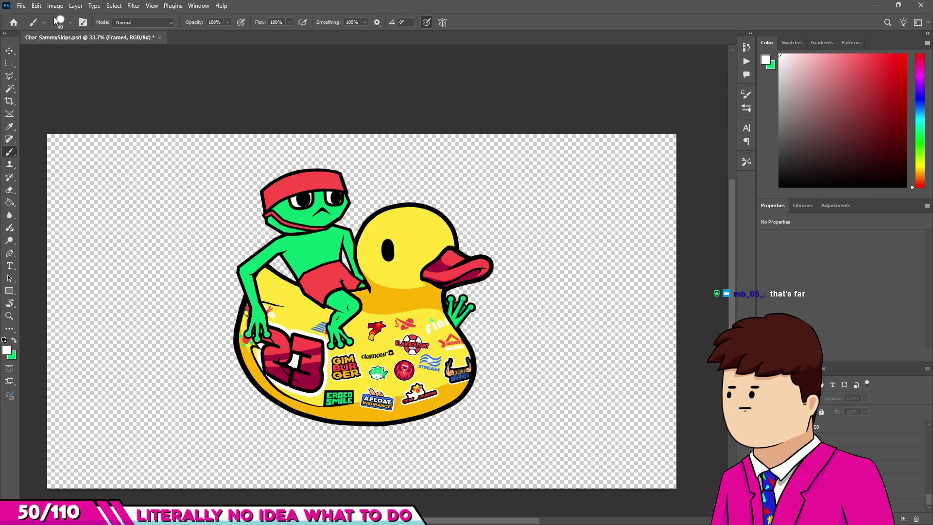
click(22, 6)
Step: Quick-export the current pose as PNG over Fish_Sam_CloseUpTransFor02.png and TransFor03.png, replacing both
mouse_move(58, 157)
click(165, 158)
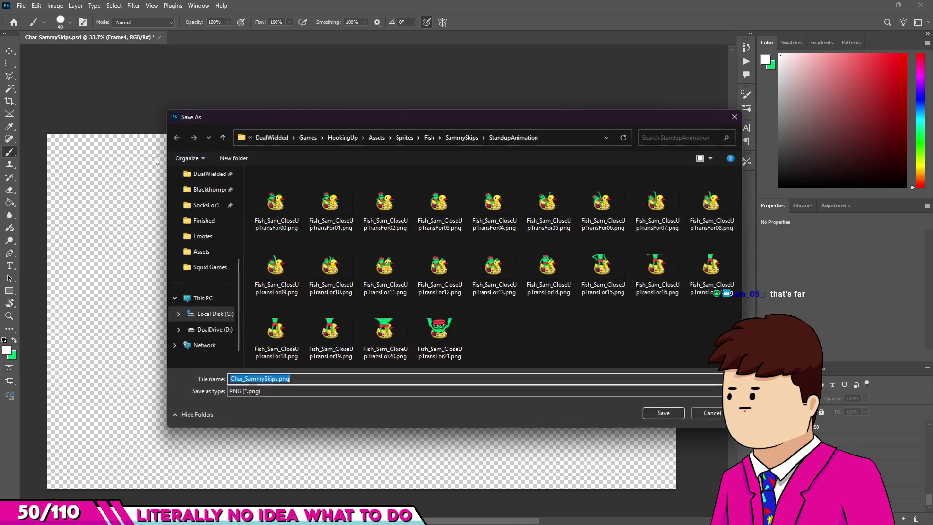
double_click(371, 205)
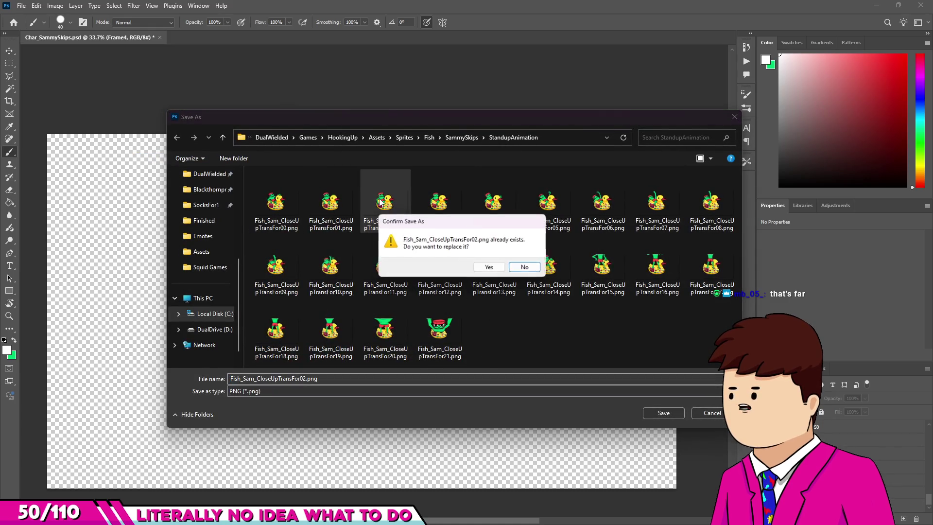
click(528, 266)
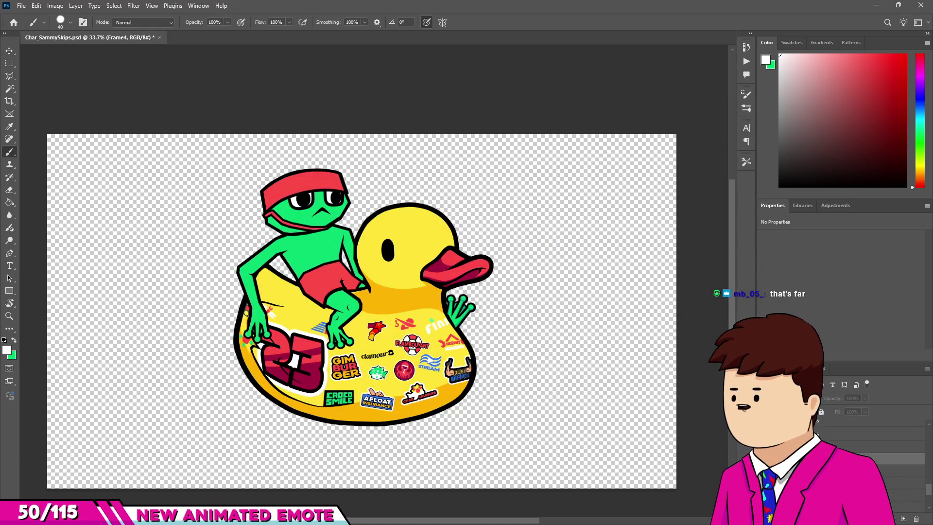
click(21, 6)
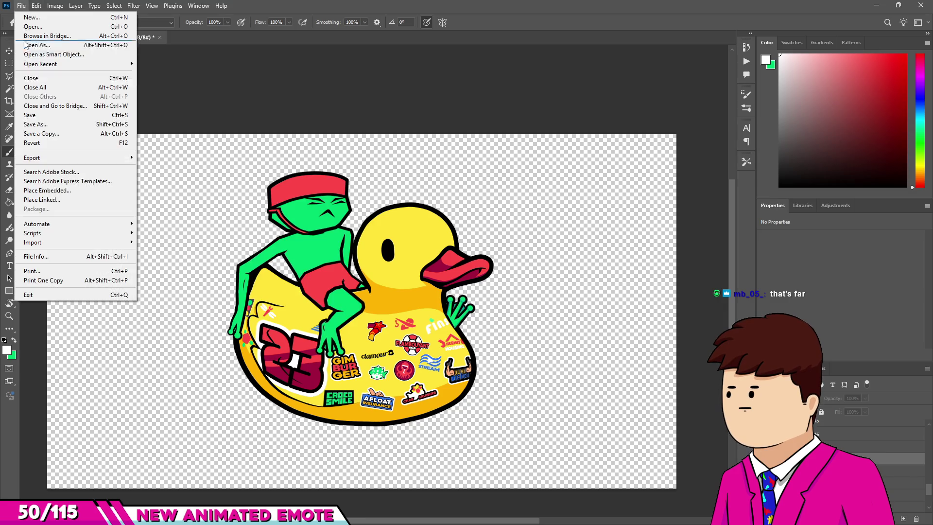
key(shift+ctrl+s)
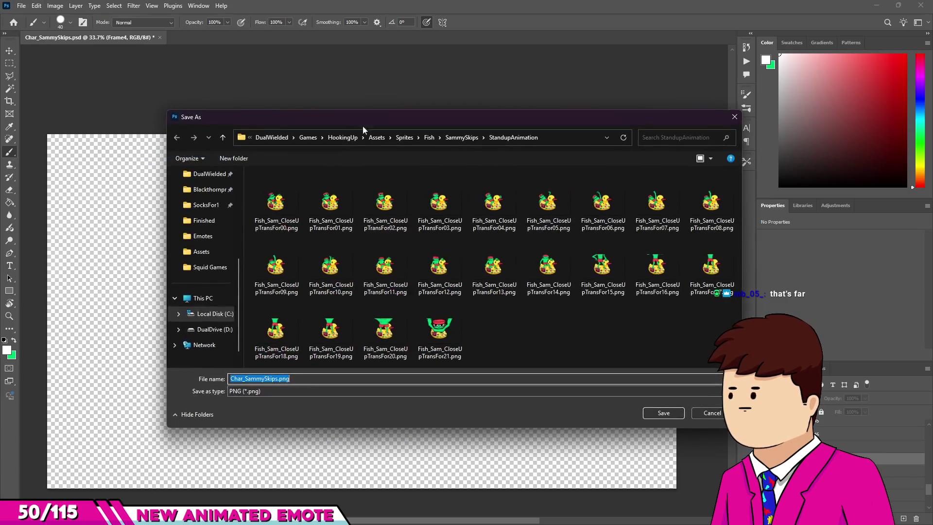
key(Return)
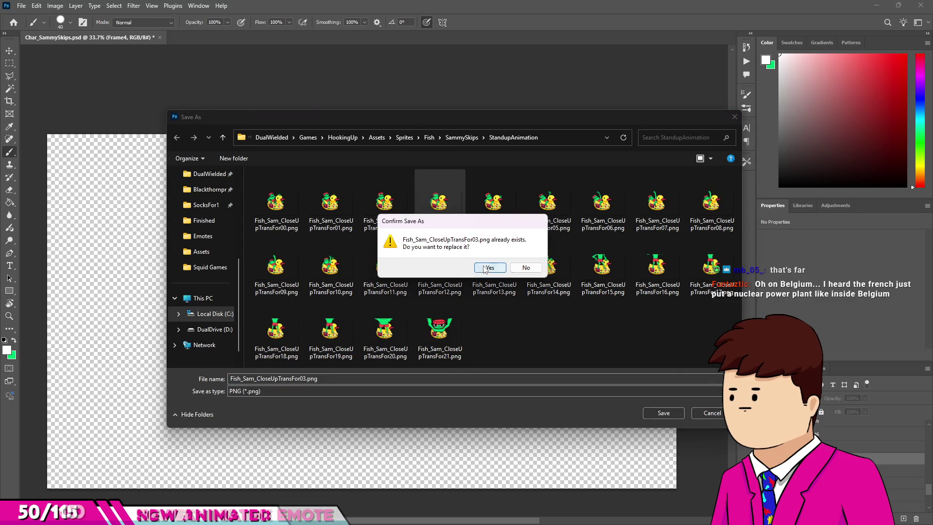
key(Return)
Step: Undo to the next frog pose and export it as PNG, replacing the TransFor04 frame
key(ctrl+z)
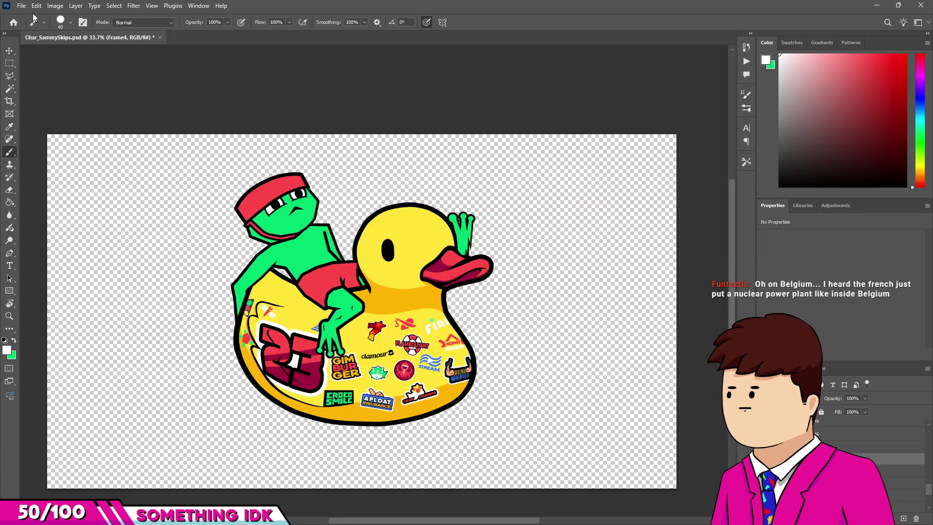
click(36, 5)
mouse_move(21, 5)
mouse_move(62, 158)
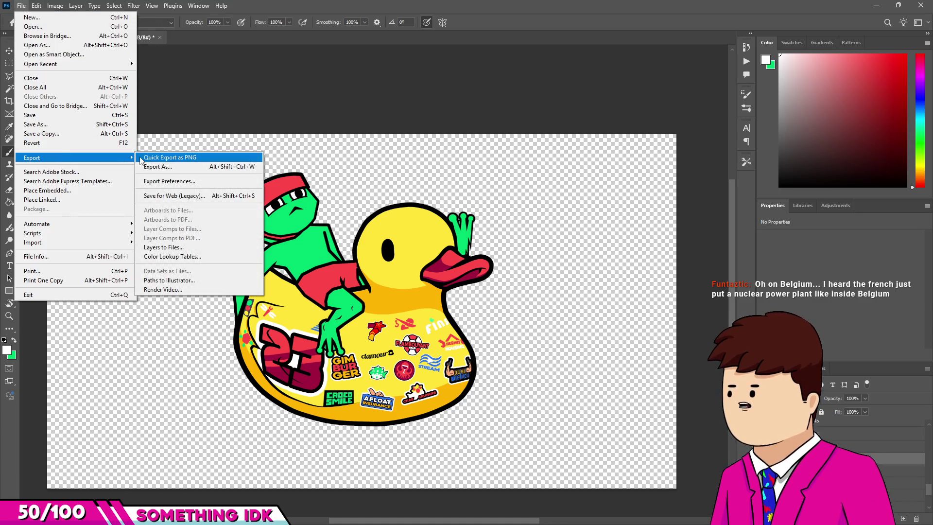
click(142, 158)
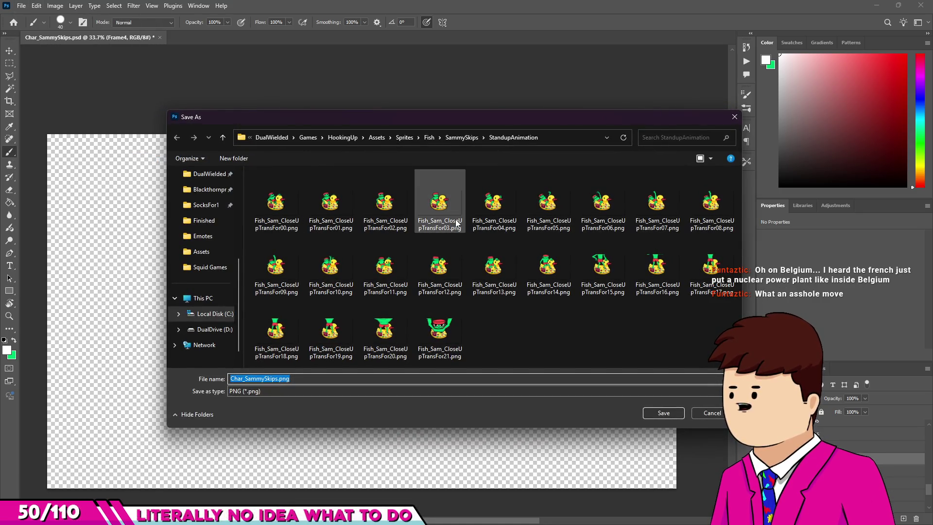
double_click(488, 208)
click(490, 271)
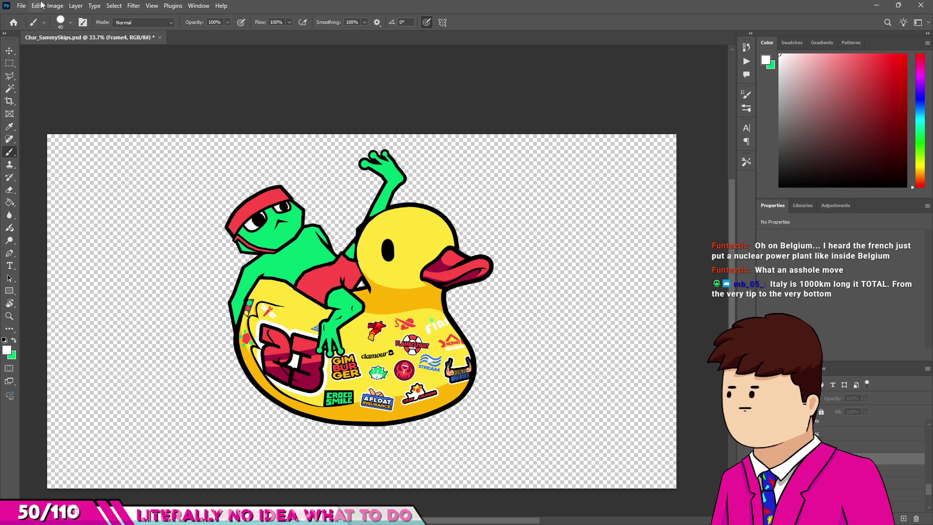
Step: Quick-export the raised-arm pose as PNG, replacing Fish_Sam_CloseUpTransFor05.png
click(22, 5)
mouse_move(97, 158)
click(168, 158)
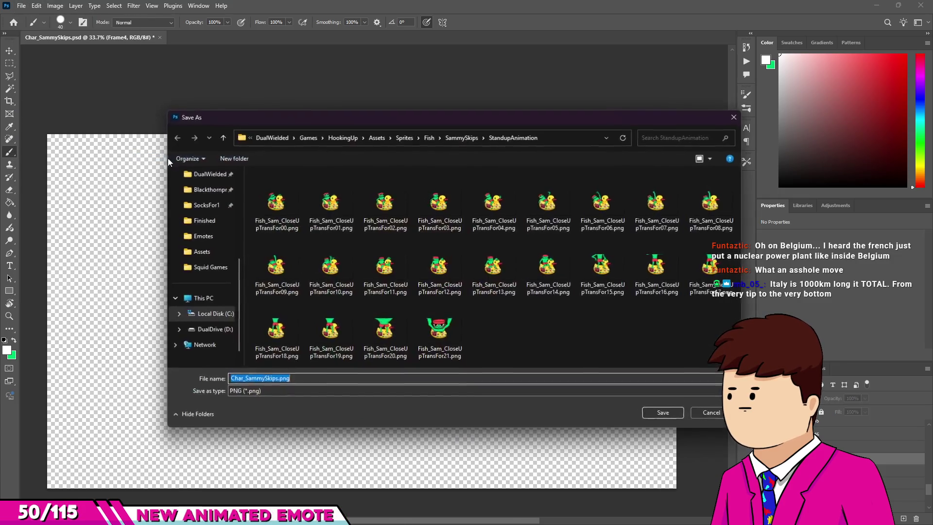
double_click(554, 208)
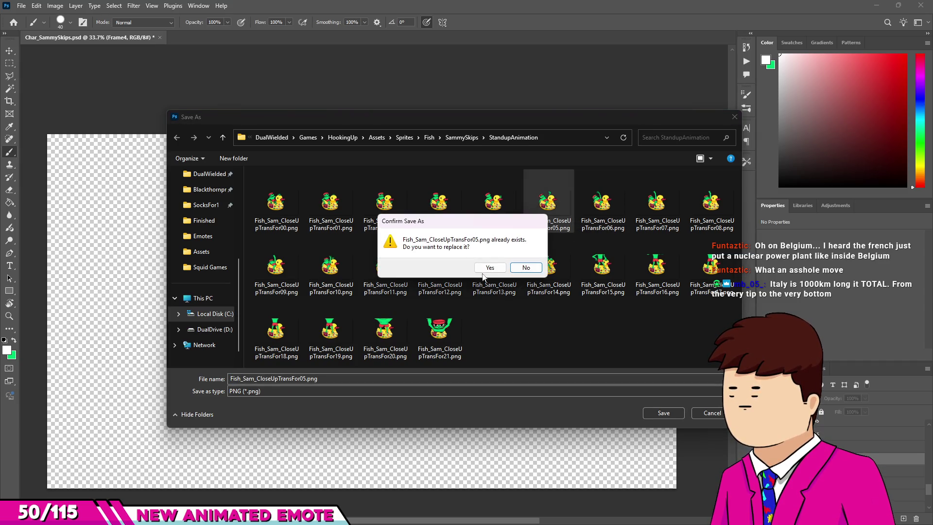
click(486, 275)
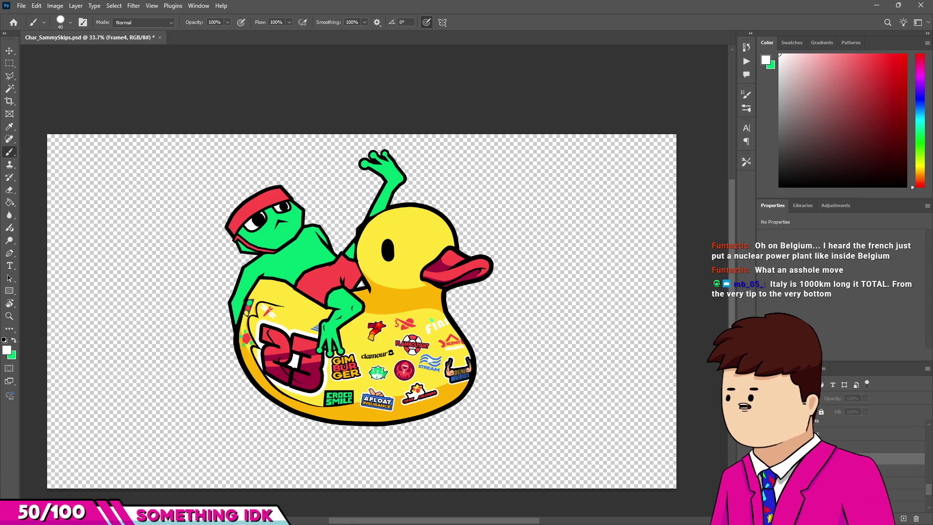
key(alt+Tab)
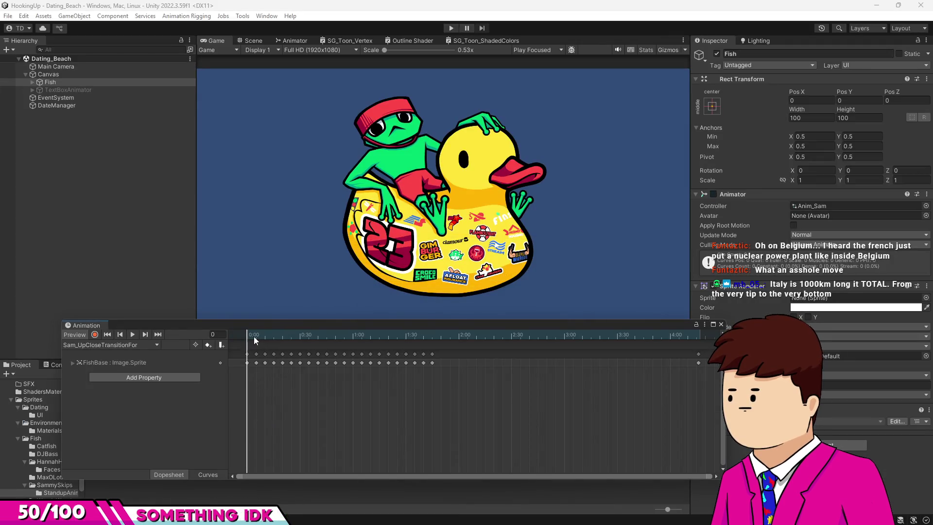
Step: Scrub the Unity clip preview between frames 17 and 28 to review the refreshed frog poses
drag(254, 337, 300, 335)
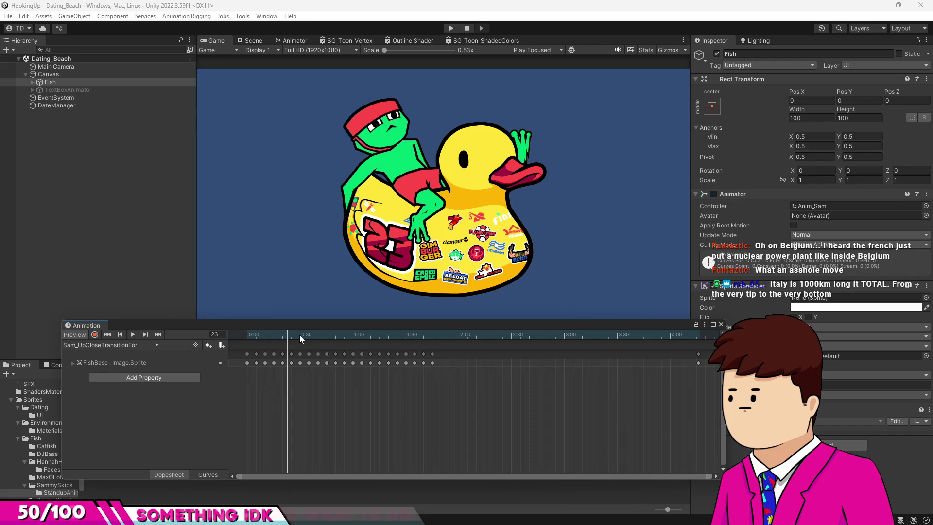
mouse_move(299, 334)
mouse_down()
mouse_move(245, 342)
mouse_move(273, 339)
mouse_up()
drag(277, 340, 280, 340)
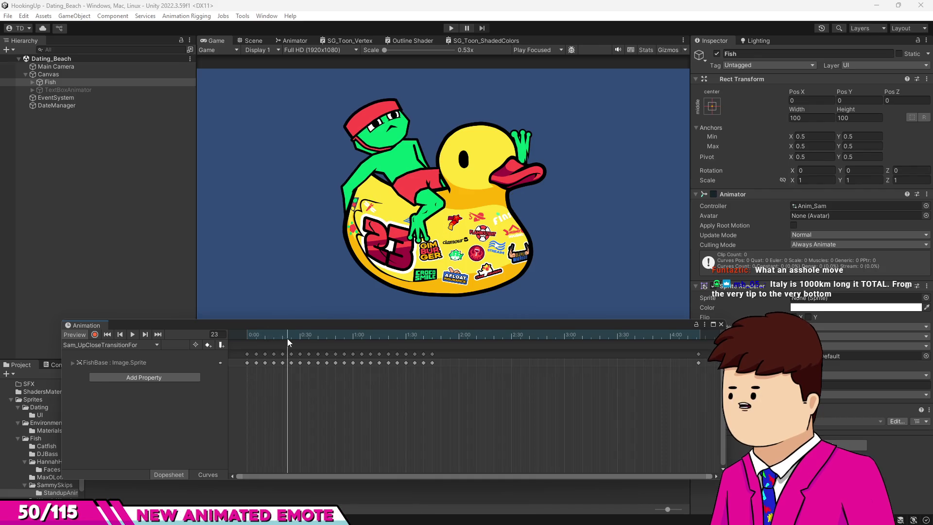
drag(279, 338, 277, 340)
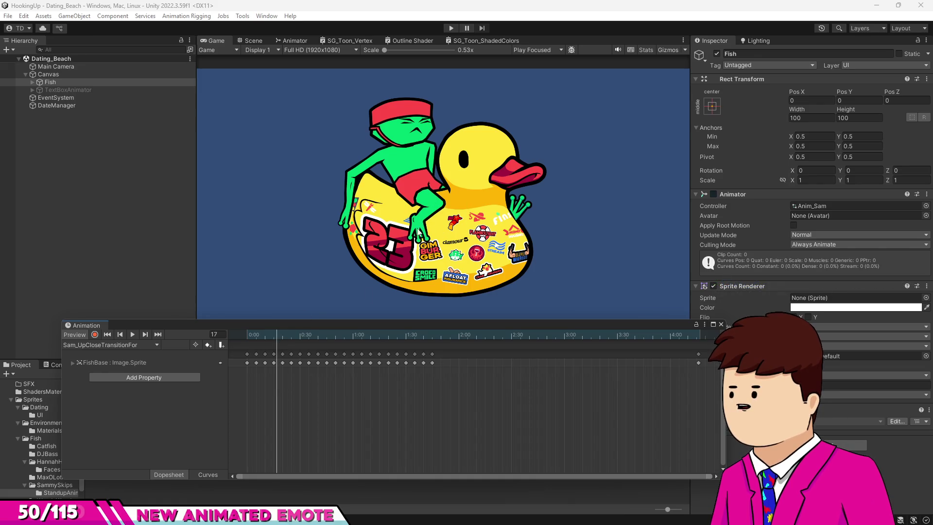
mouse_move(282, 340)
mouse_down()
mouse_move(269, 346)
mouse_move(293, 345)
mouse_move(261, 346)
mouse_up()
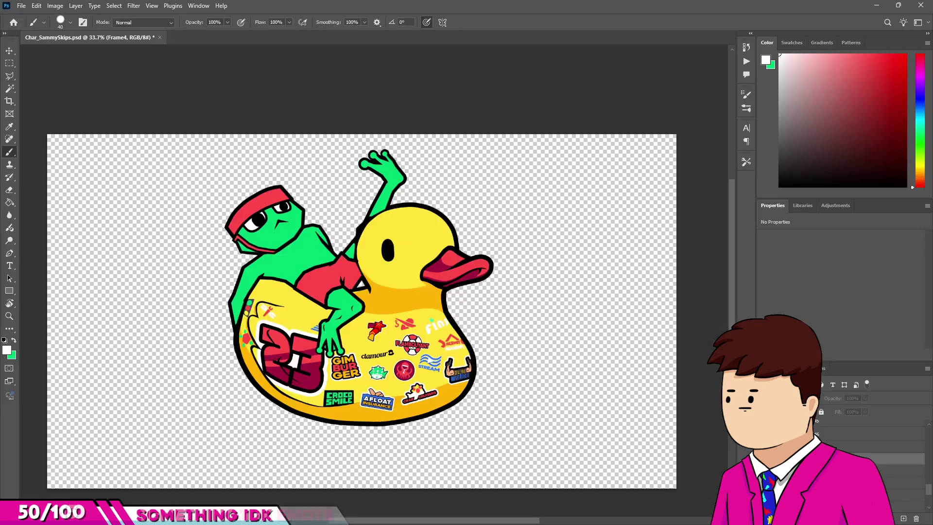
Step: Zoom in on the frog's leg and select its layer, Layer 99, from the canvas
scroll(340, 324, up, 3)
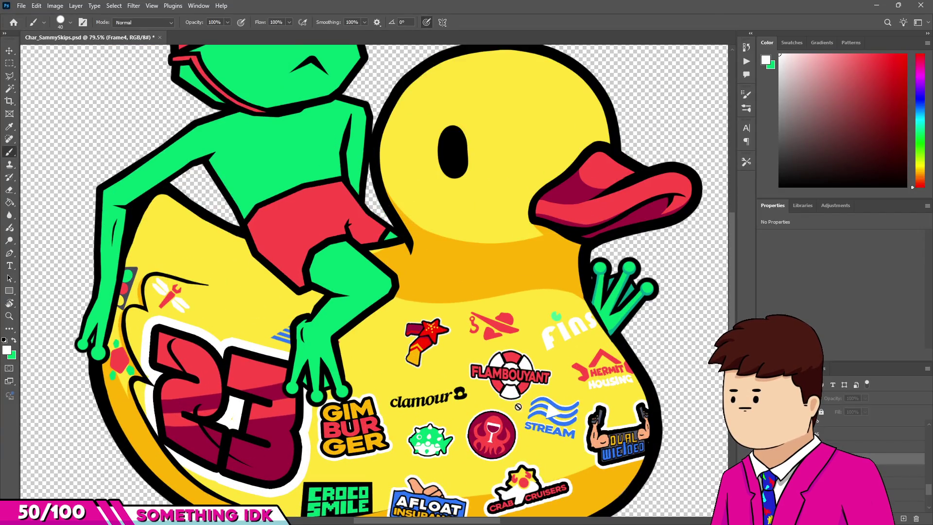
scroll(312, 298, up, 2)
scroll(311, 299, up, 4)
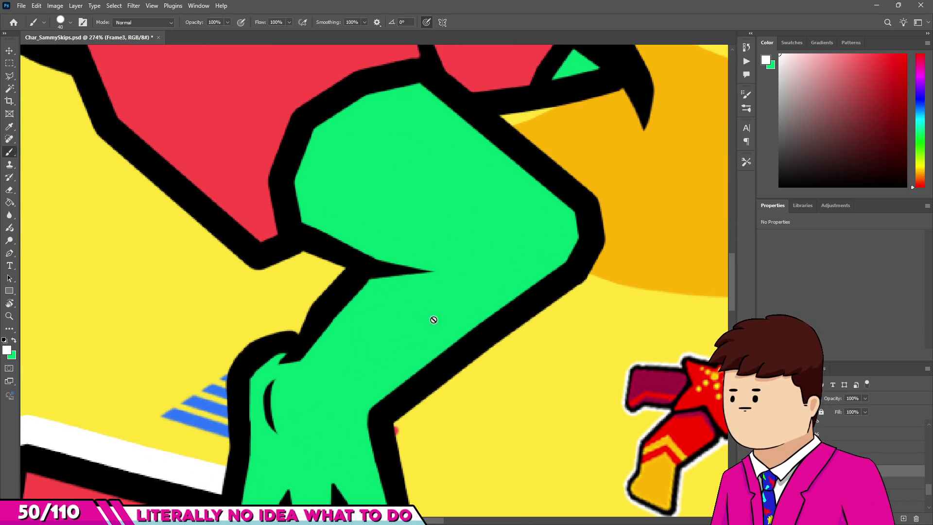
scroll(362, 311, up, 2)
key(v)
click(346, 297)
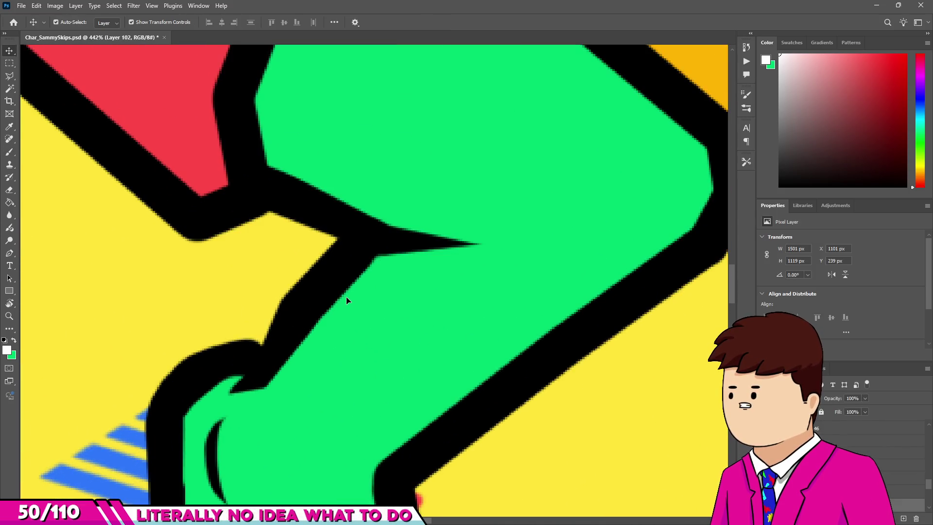
Step: Brush a black crease across the leg, then erase it down to a thin tapered sliver
key(b)
scroll(321, 287, up, 1)
scroll(314, 291, up, 1)
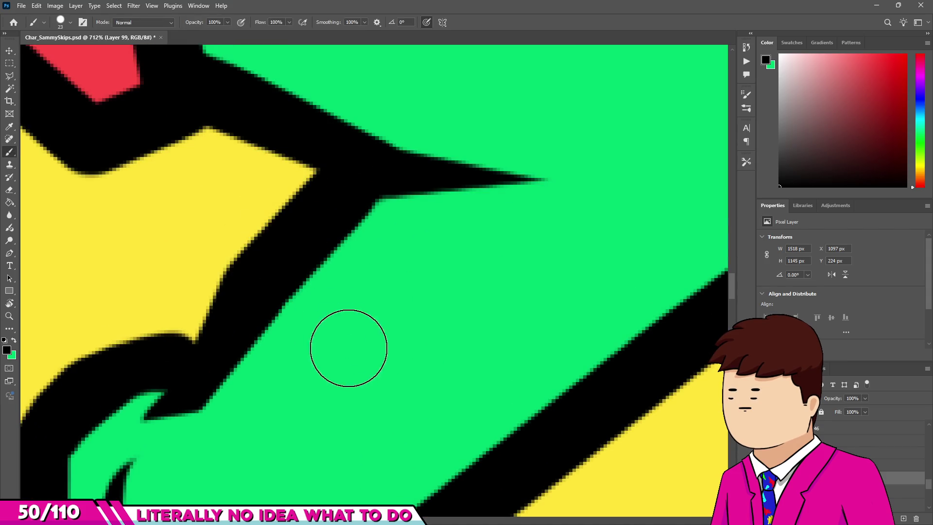
mouse_move(369, 379)
mouse_down()
mouse_move(408, 311)
mouse_move(452, 302)
mouse_move(340, 399)
mouse_move(427, 362)
mouse_up()
key(e)
drag(410, 326, 349, 377)
scroll(362, 337, down, 5)
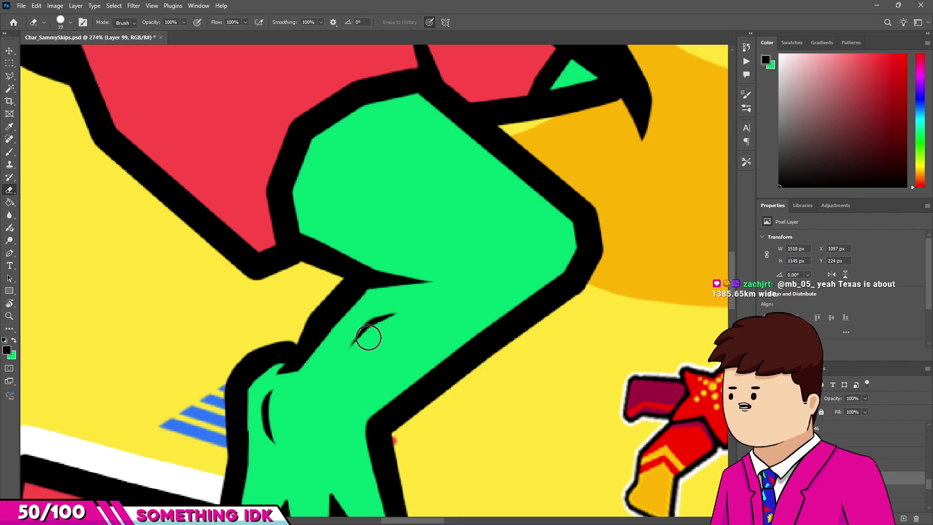
scroll(358, 333, up, 3)
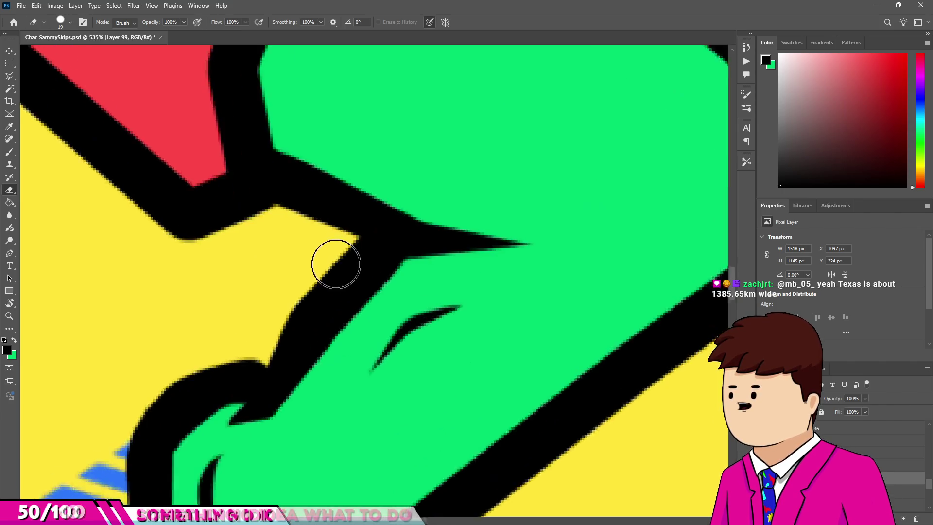
scroll(326, 249, down, 2)
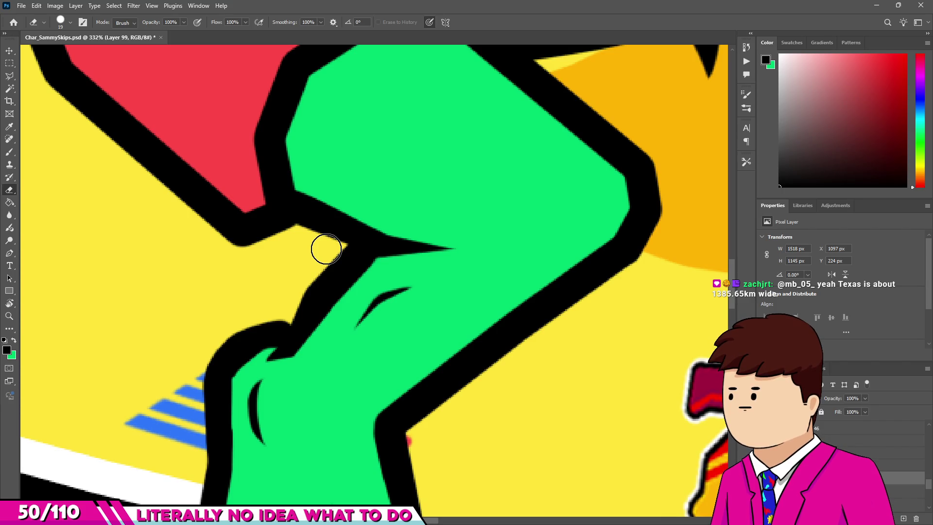
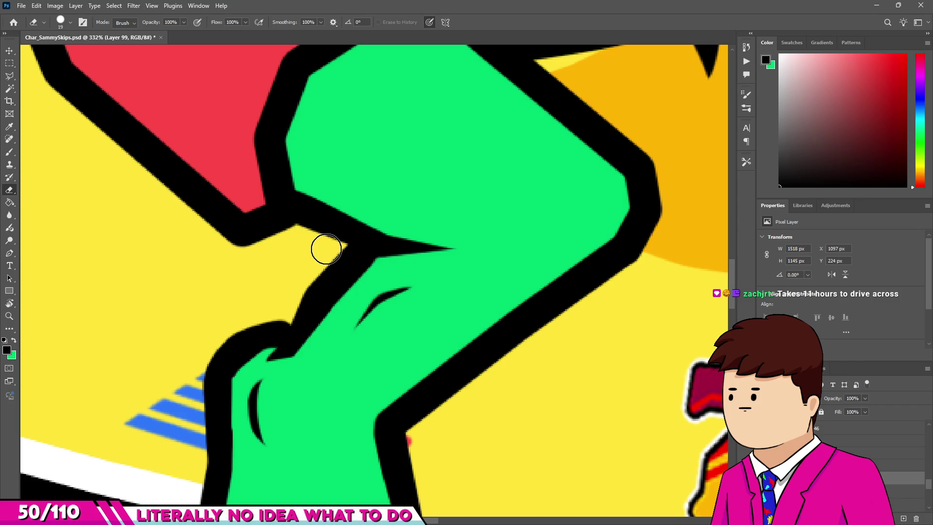
Step: Undo to restore the arm's shading marks, then lasso-select the leg's crease mark
scroll(323, 250, down, 3)
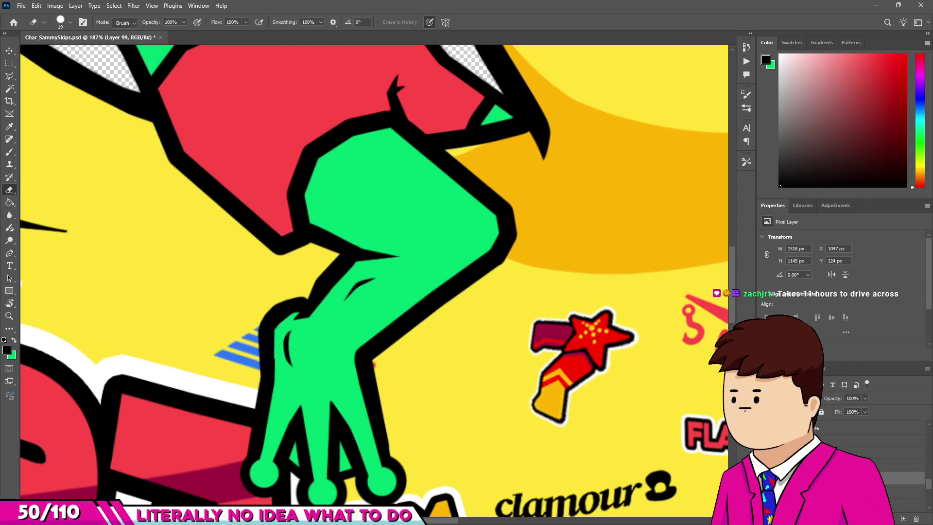
key(ctrl+z)
scroll(384, 281, up, 3)
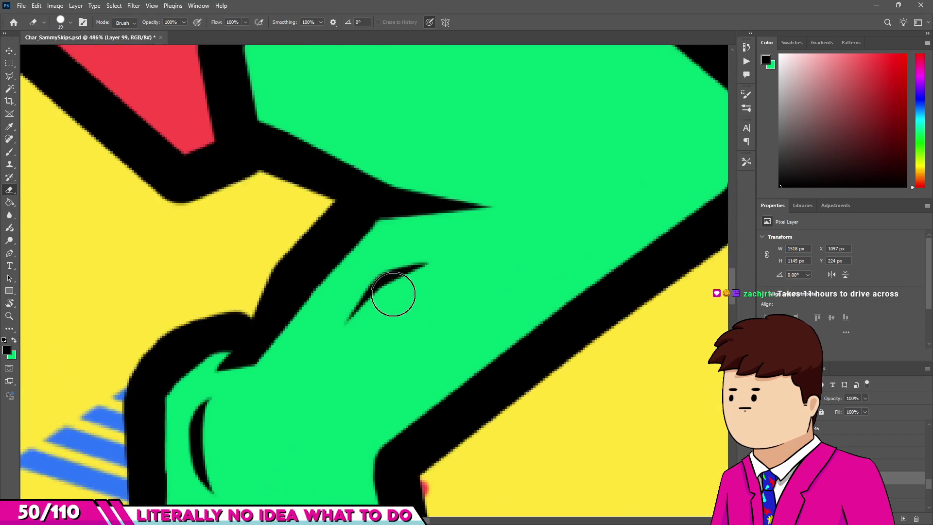
scroll(384, 279, up, 2)
key(v)
key(l)
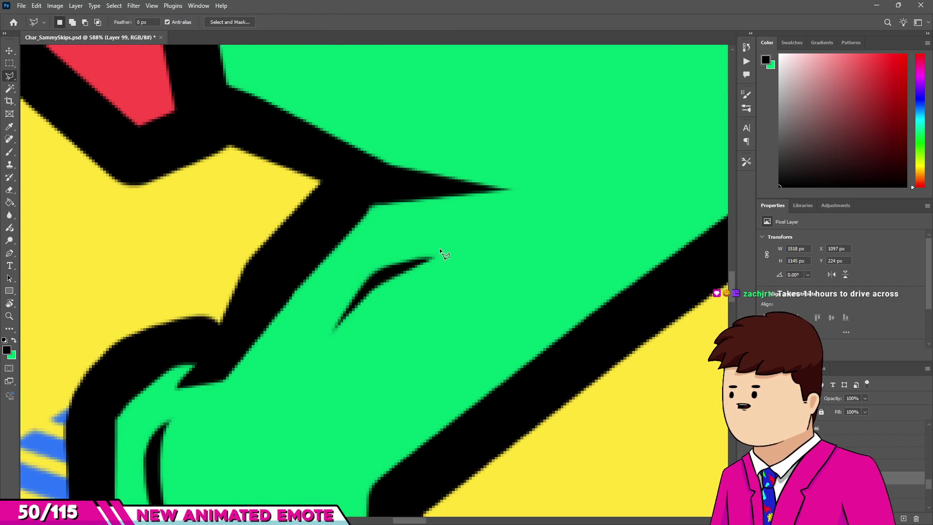
click(443, 247)
click(411, 326)
double_click(474, 265)
Step: Flip the crease mark horizontally, rotate it about -85°, apply, and deselect
key(ctrl+t)
right_click(392, 294)
click(403, 485)
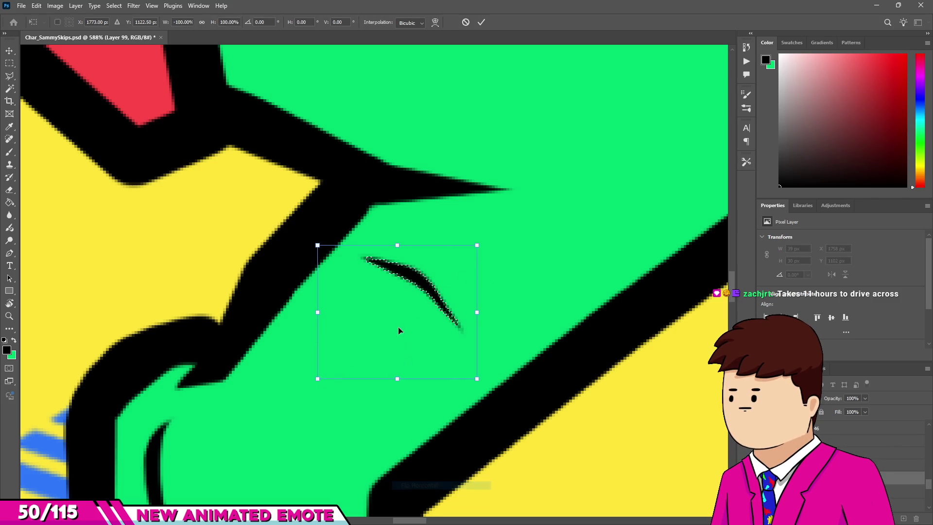
mouse_move(481, 272)
mouse_down()
mouse_move(436, 371)
mouse_move(404, 321)
mouse_up()
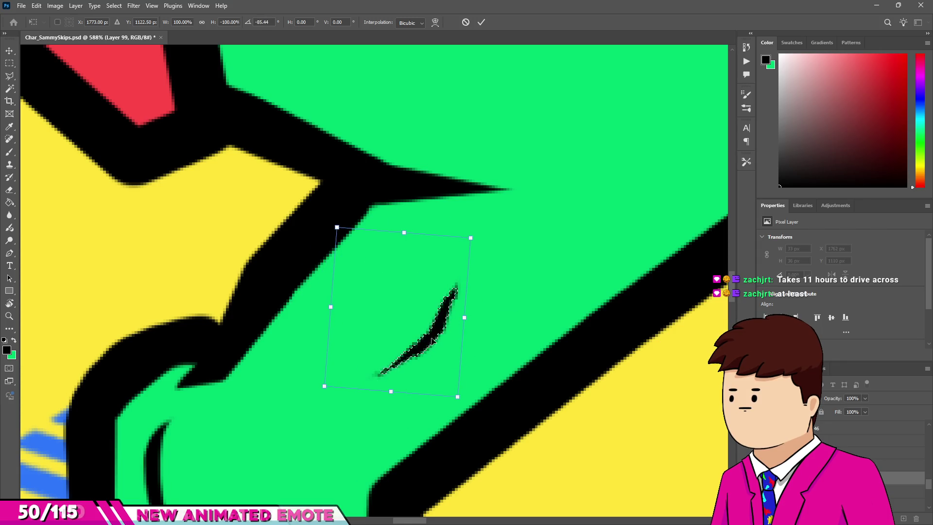
key(Return)
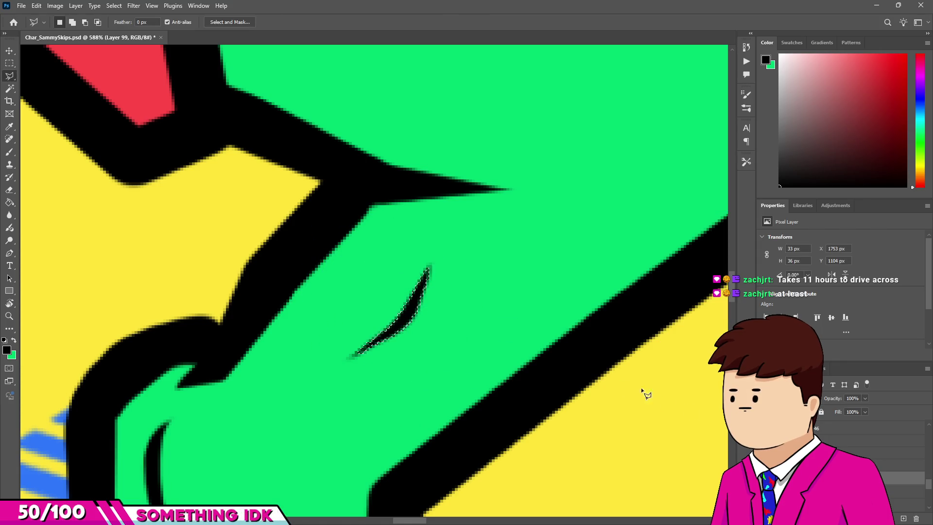
key(m)
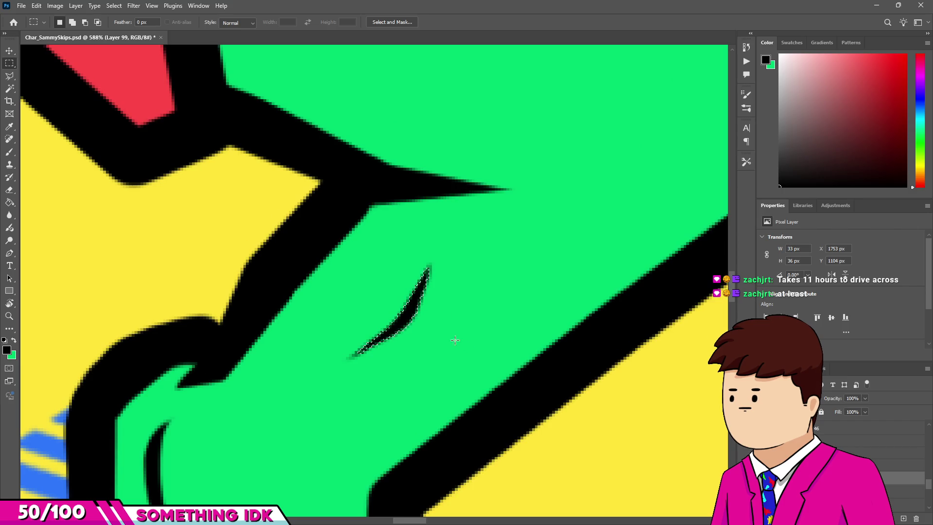
key(ctrl+d)
scroll(406, 232, down, 5)
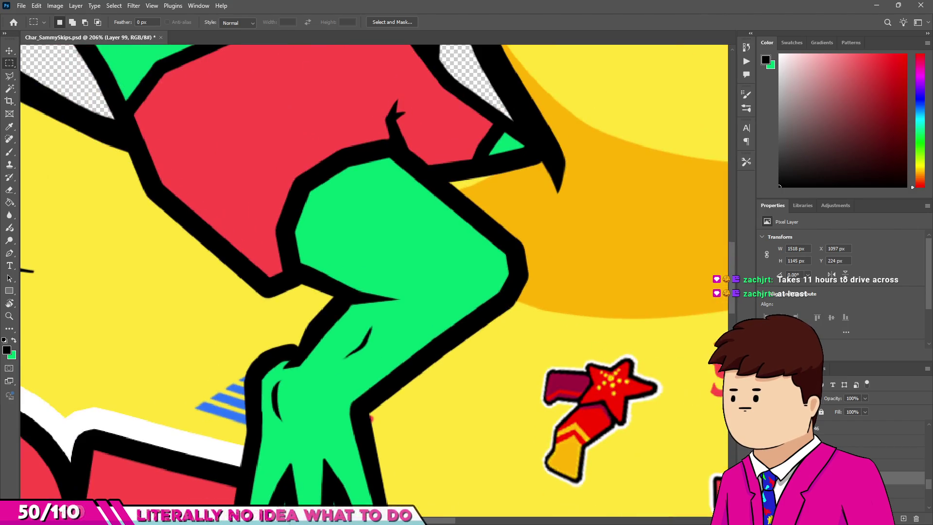
scroll(400, 285, up, 4)
scroll(417, 271, down, 3)
scroll(417, 270, up, 3)
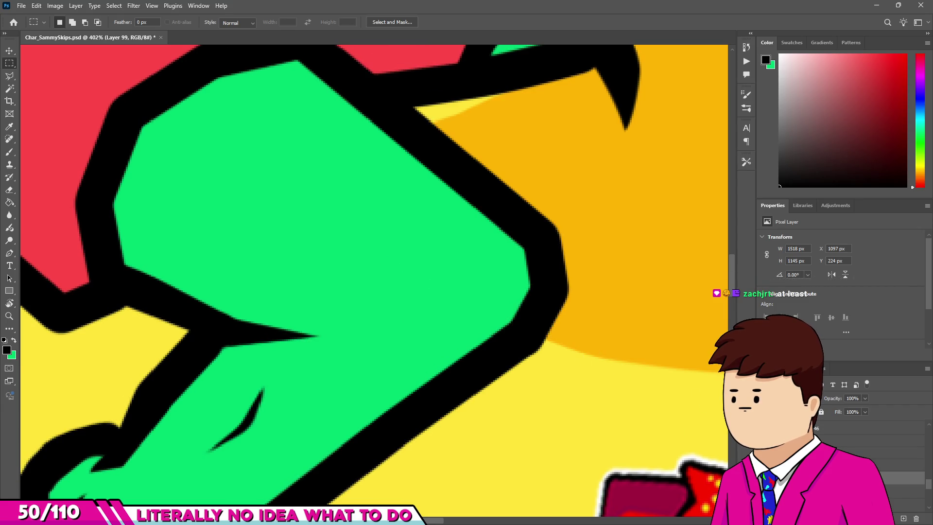
Step: Paint a black oval on the knee and erase it into a thin tapered crease
key(b)
scroll(433, 277, up, 3)
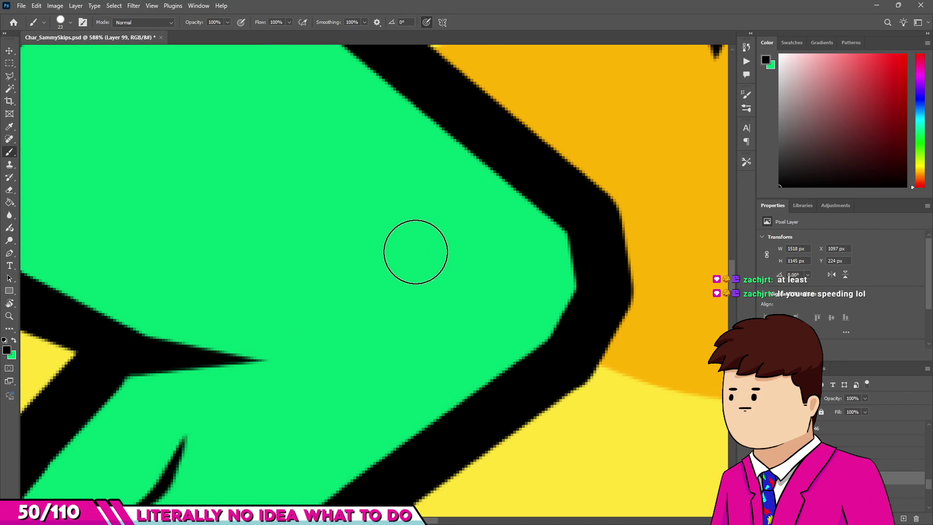
drag(414, 250, 433, 268)
key(e)
drag(439, 225, 454, 308)
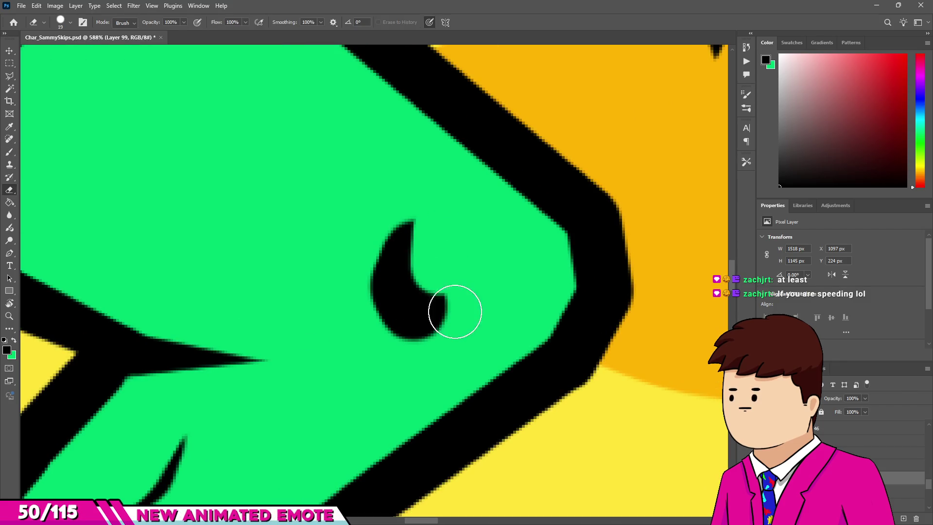
mouse_move(384, 220)
mouse_down()
mouse_move(360, 271)
mouse_move(412, 360)
mouse_up()
scroll(377, 273, up, 2)
key(bracketleft)
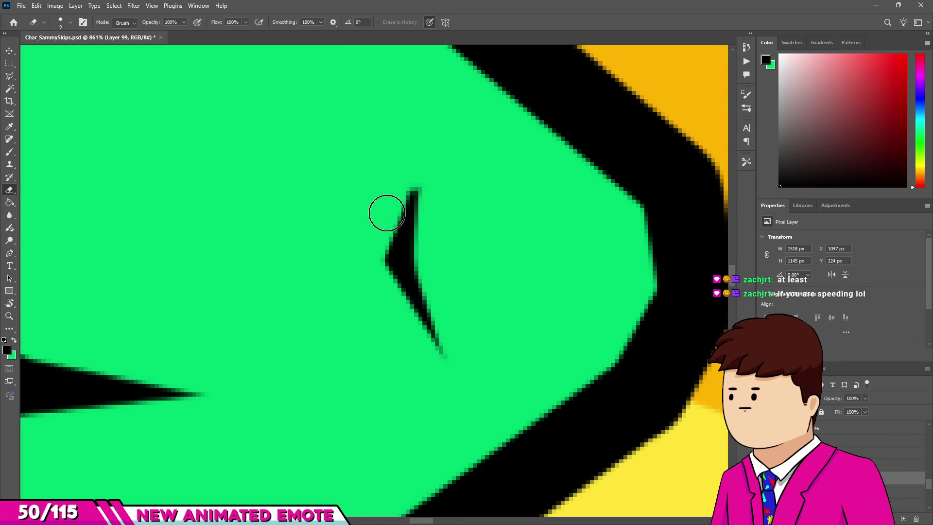
drag(390, 229, 373, 285)
scroll(373, 282, down, 10)
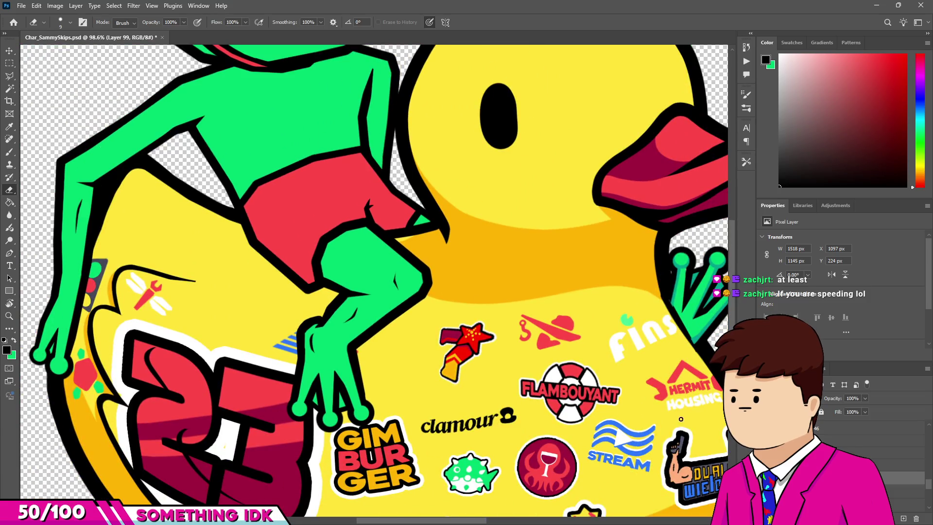
scroll(315, 184, down, 5)
scroll(315, 185, up, 2)
scroll(315, 184, down, 1)
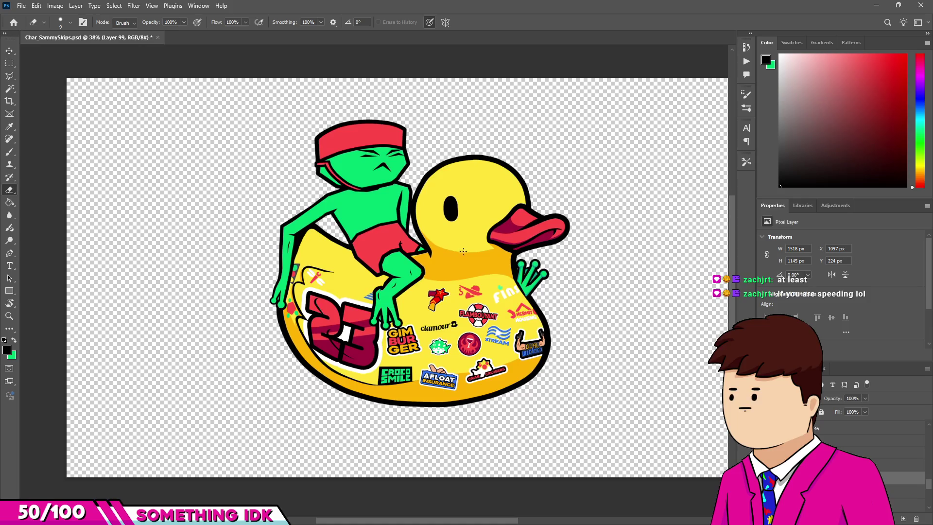
Step: On Frame3's Layer 92, paint a black notch into the headband strap tip and erase part back
click(899, 465)
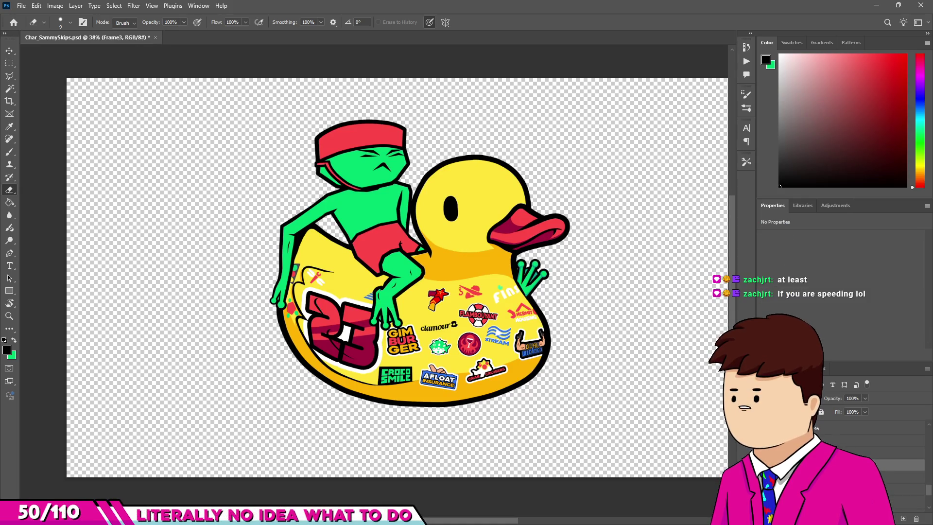
scroll(295, 187, up, 4)
scroll(354, 219, up, 4)
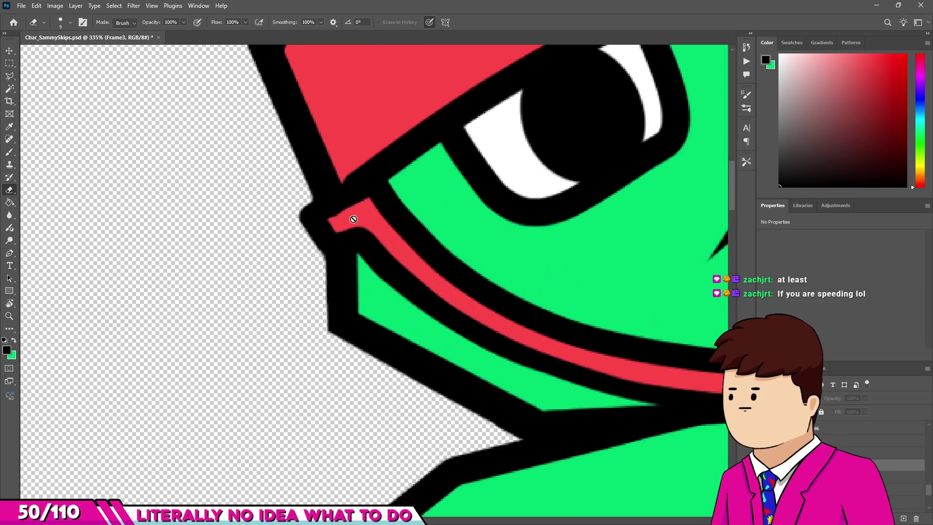
key(b)
ctrl+click(357, 238)
scroll(355, 240, up, 5)
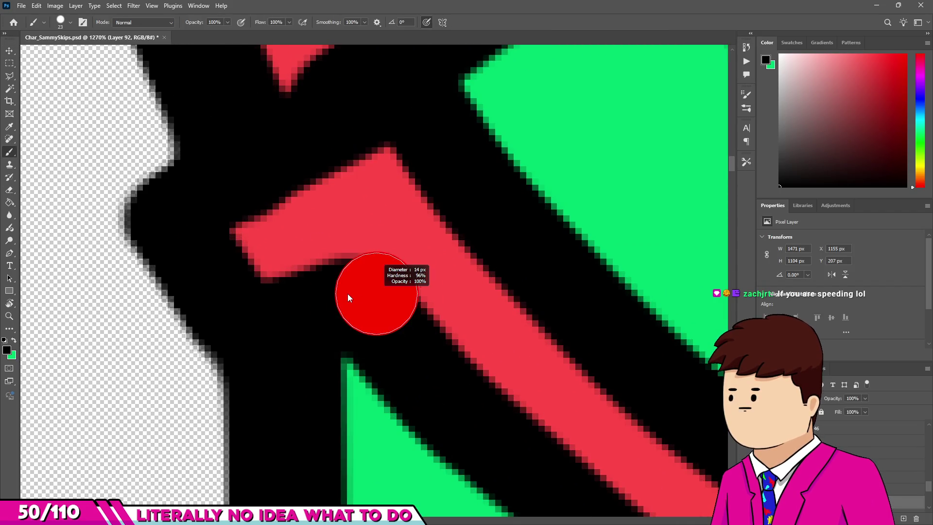
drag(340, 241, 333, 254)
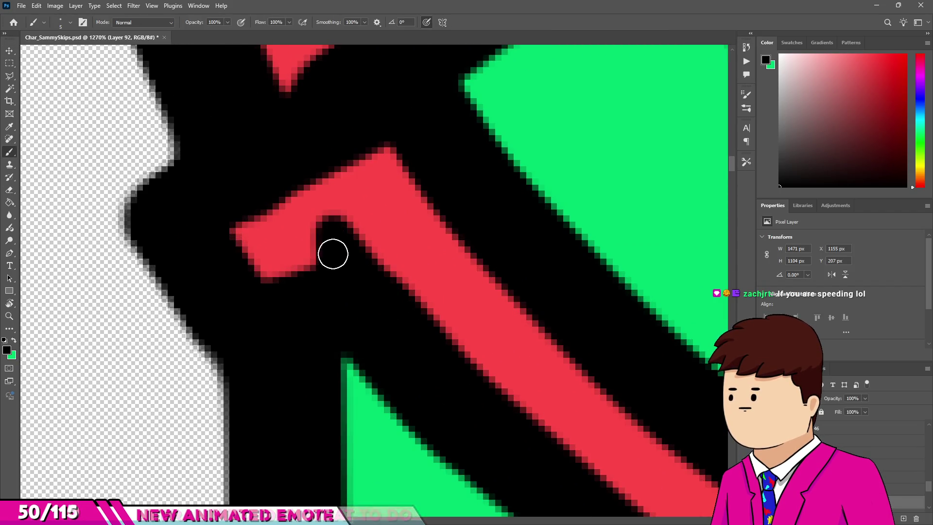
scroll(333, 254, up, 2)
key(e)
drag(315, 214, 307, 246)
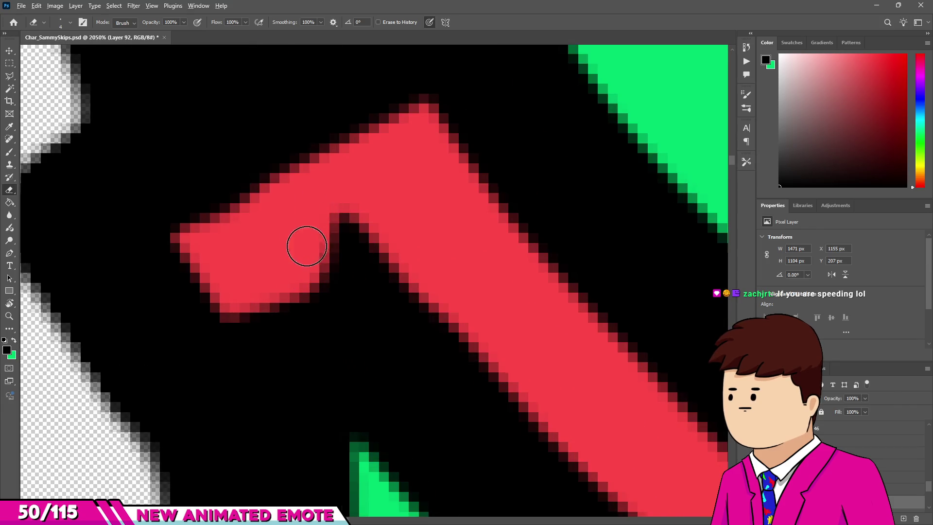
Step: Save the document and play the frame animation
scroll(306, 246, down, 5)
scroll(413, 205, down, 6)
scroll(413, 204, down, 4)
scroll(413, 205, down, 1)
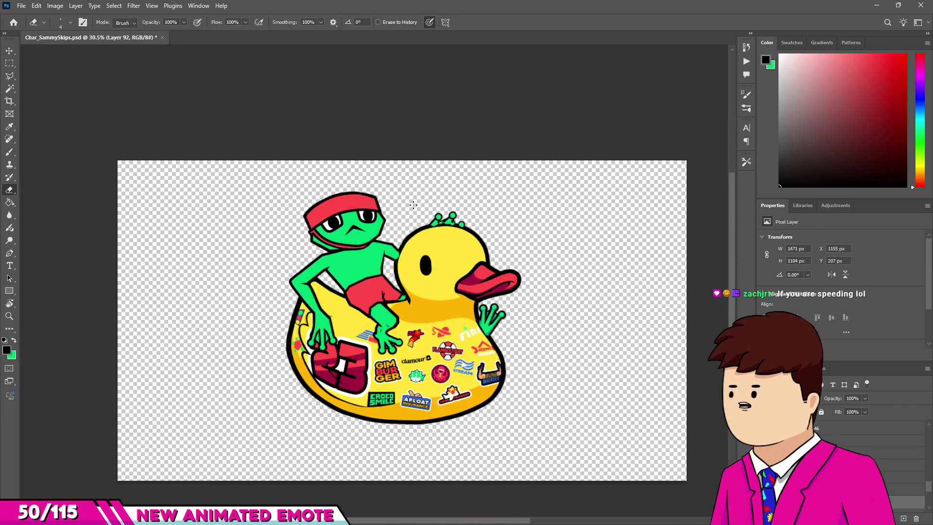
key(ctrl+s)
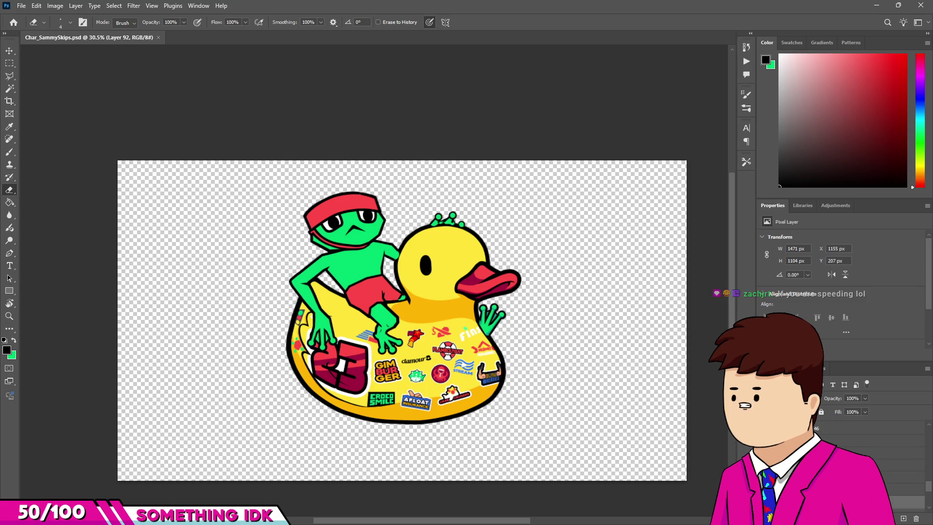
key(space)
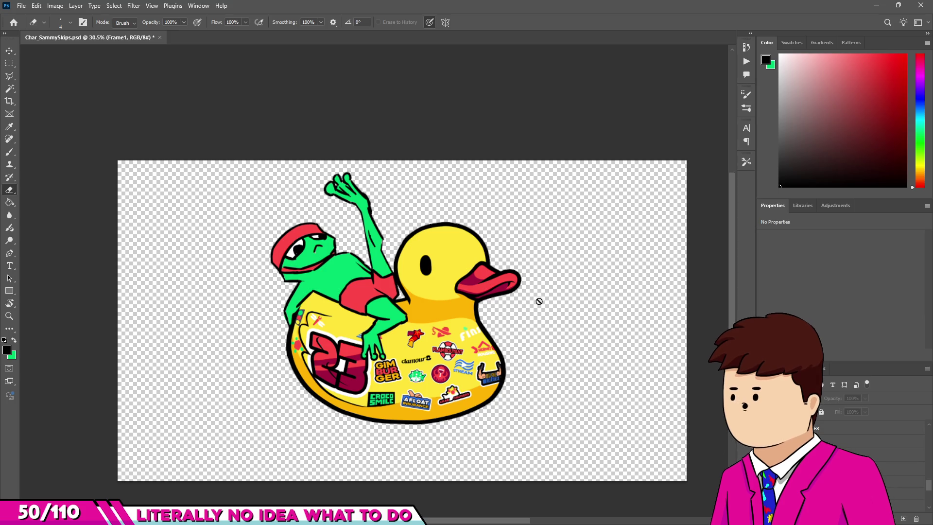
Step: Stop and restart the frame animation playback to review the poses
scroll(293, 252, up, 5)
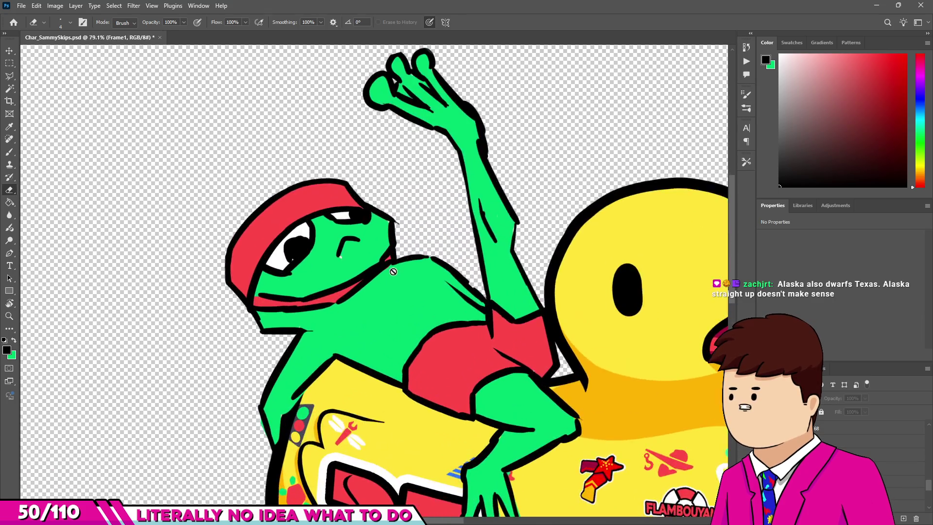
key(space)
scroll(346, 255, down, 2)
key(space)
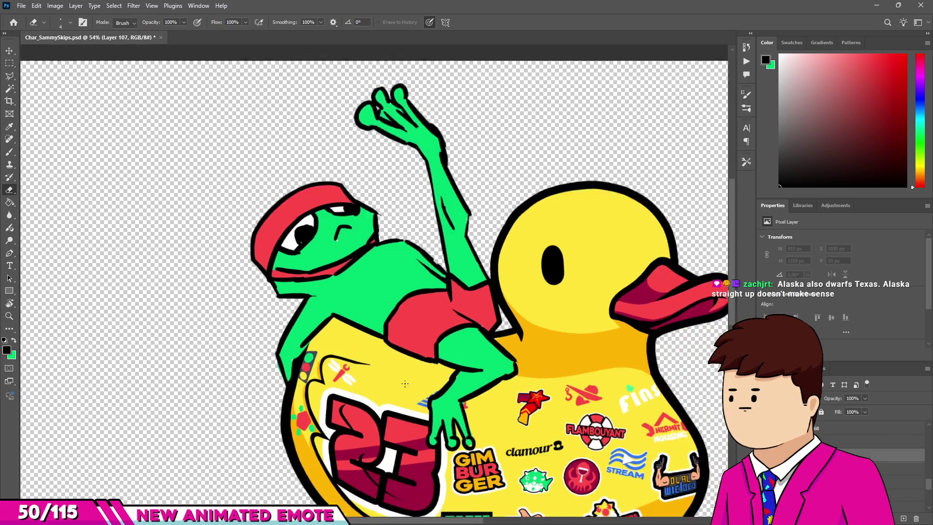
scroll(405, 383, up, 2)
scroll(404, 383, up, 1)
scroll(404, 384, up, 1)
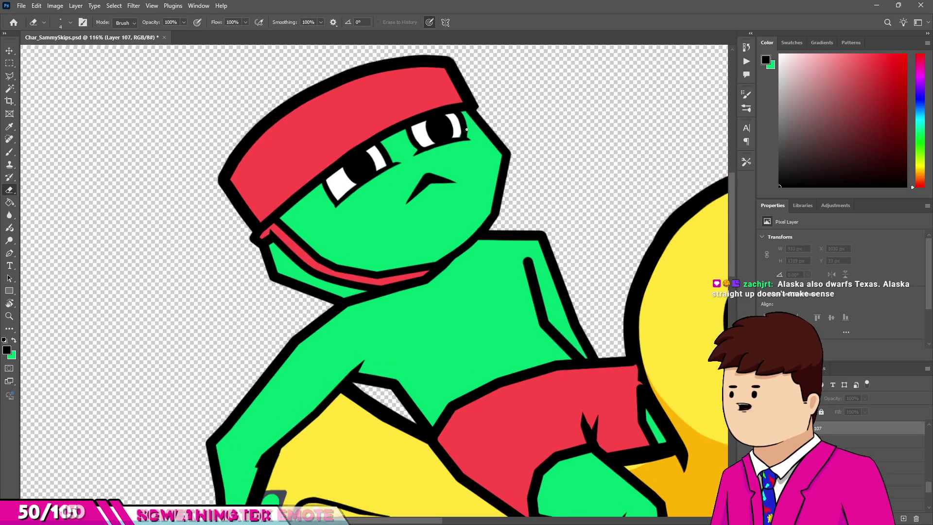
scroll(452, 138, up, 6)
key(v)
key(b)
scroll(462, 161, up, 1)
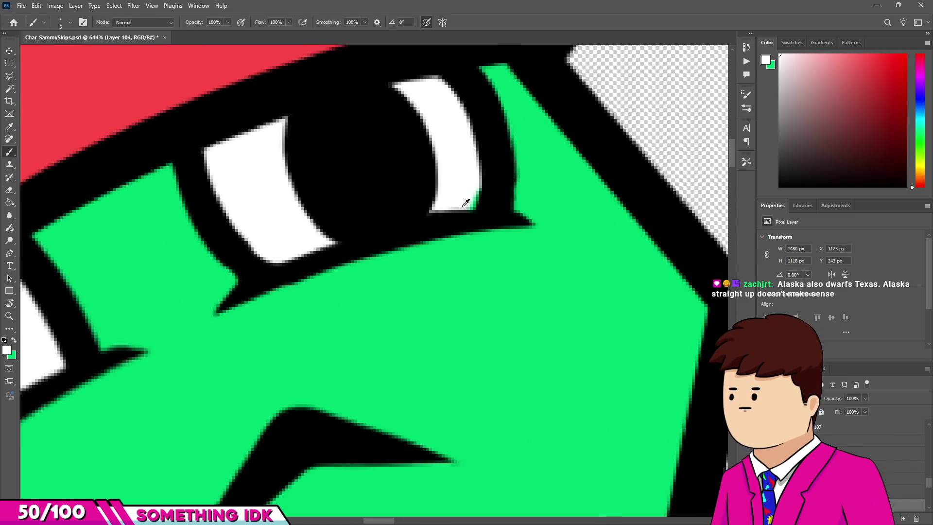
scroll(473, 195, down, 3)
scroll(472, 195, down, 3)
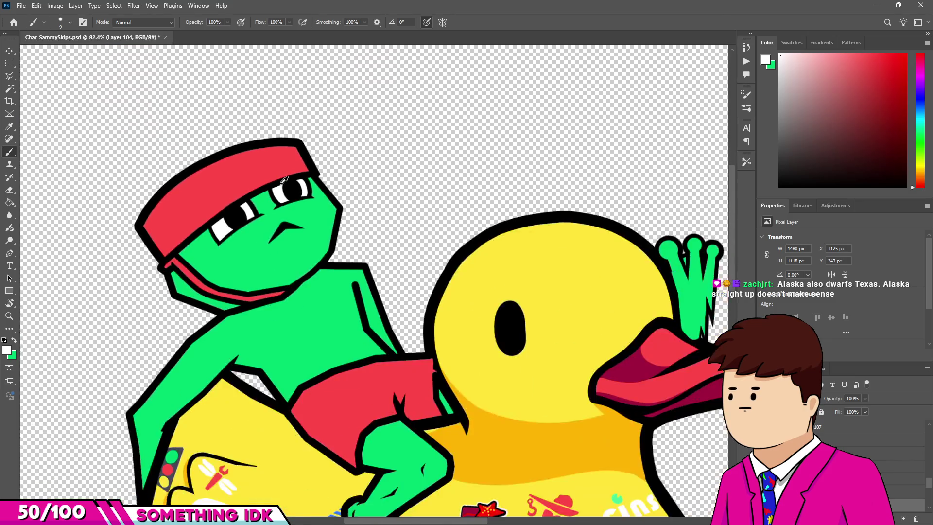
scroll(472, 195, down, 2)
Step: Hide the Frame4 pose, show the Frame5 raised-arm pose, and lower its opacity
click(899, 479)
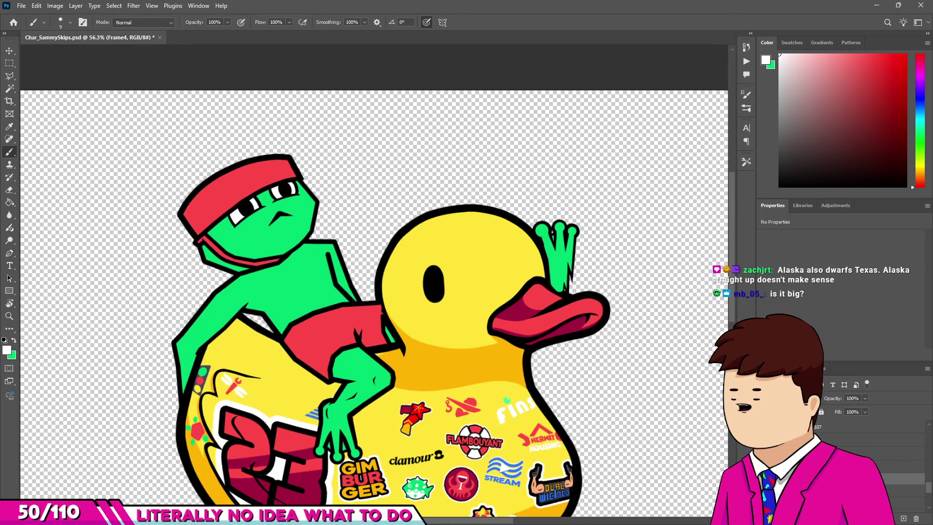
key(ctrl+comma)
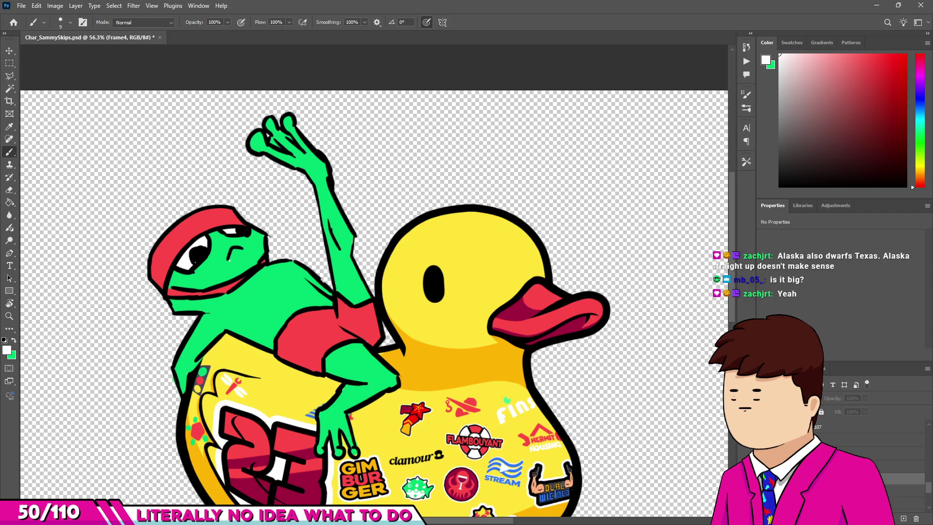
scroll(228, 260, down, 2)
scroll(251, 275, up, 2)
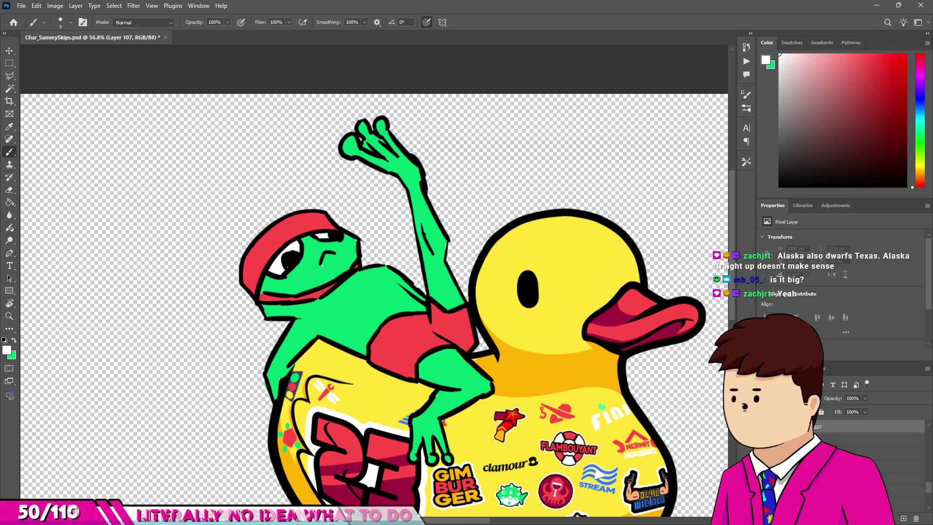
click(899, 466)
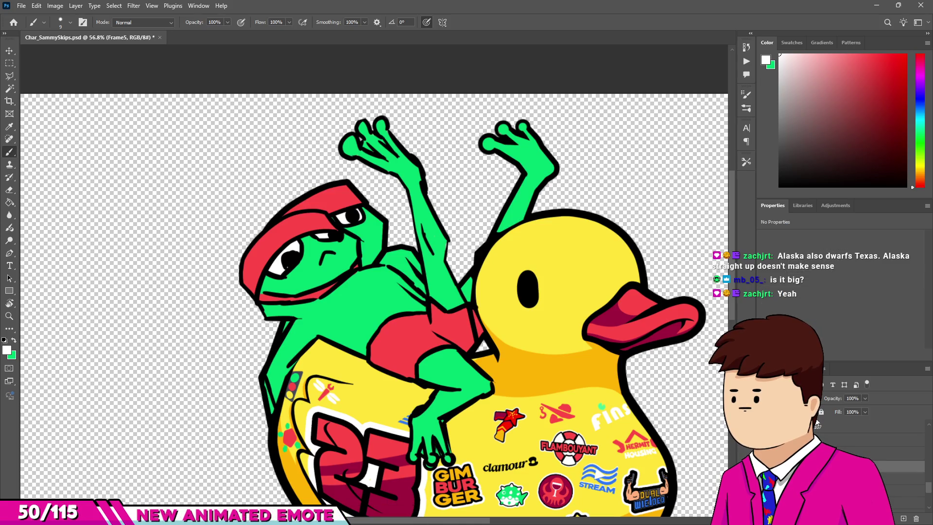
drag(835, 399, 827, 400)
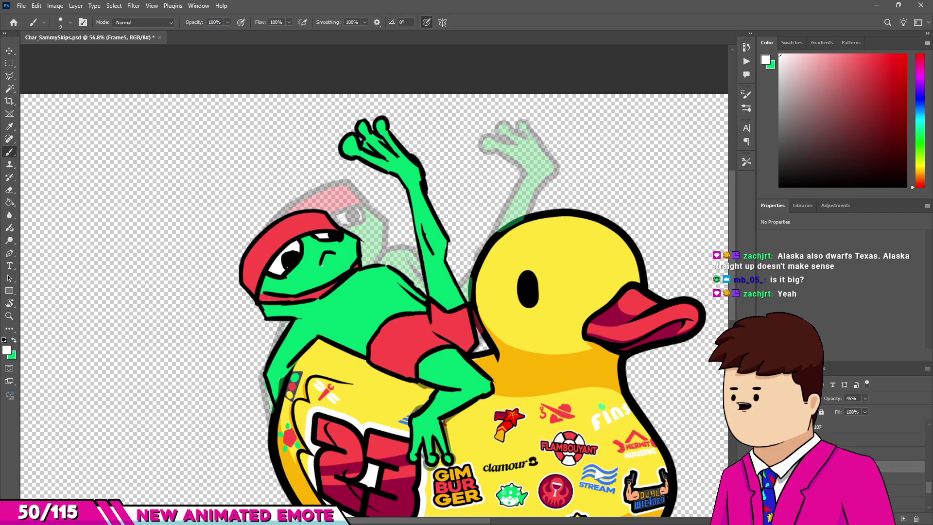
Step: Hide the finished frog colour fill, select Layer 107, and show the orange backdrop
key(ctrl+comma)
click(870, 427)
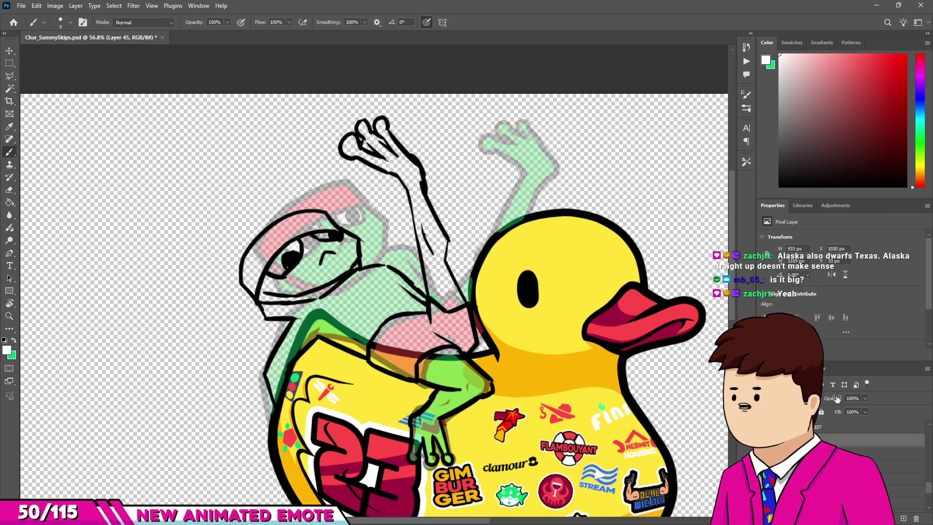
scroll(870, 427, down, 2)
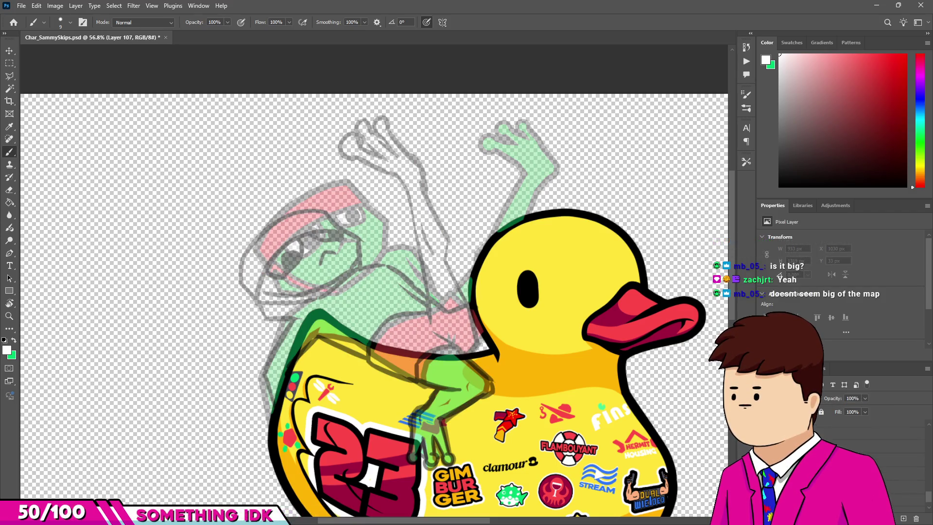
key(ctrl+comma)
scroll(245, 202, up, 3)
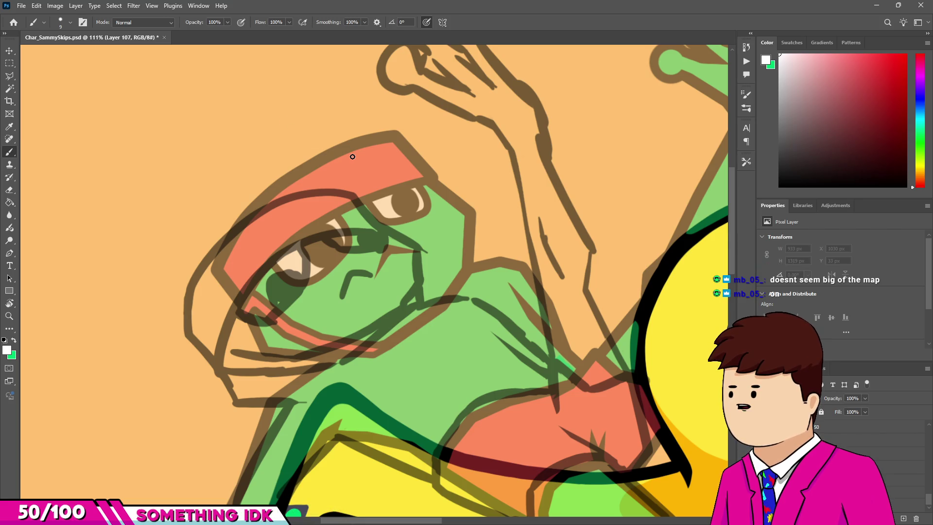
Step: Set the brush size to 21 px and switch the painting colour to black
scroll(353, 156, down, 3)
scroll(235, 315, up, 6)
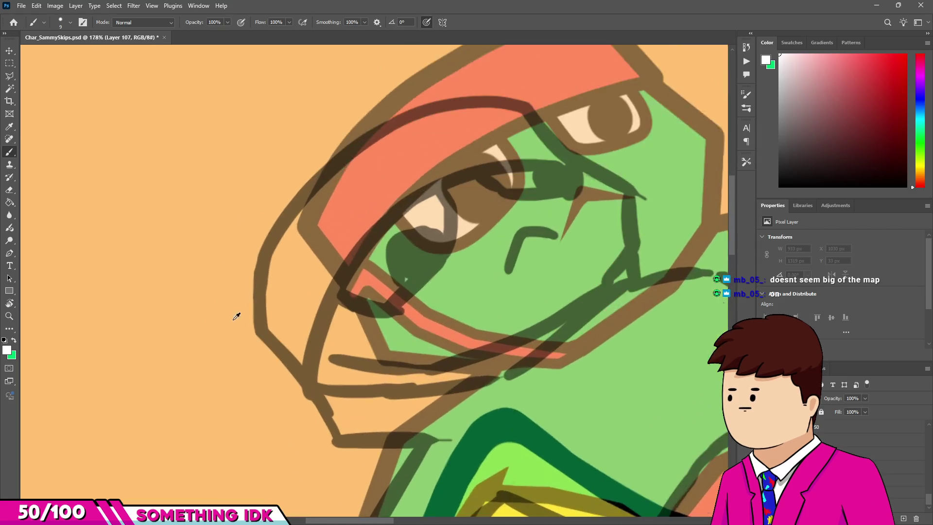
drag(220, 315, 227, 315)
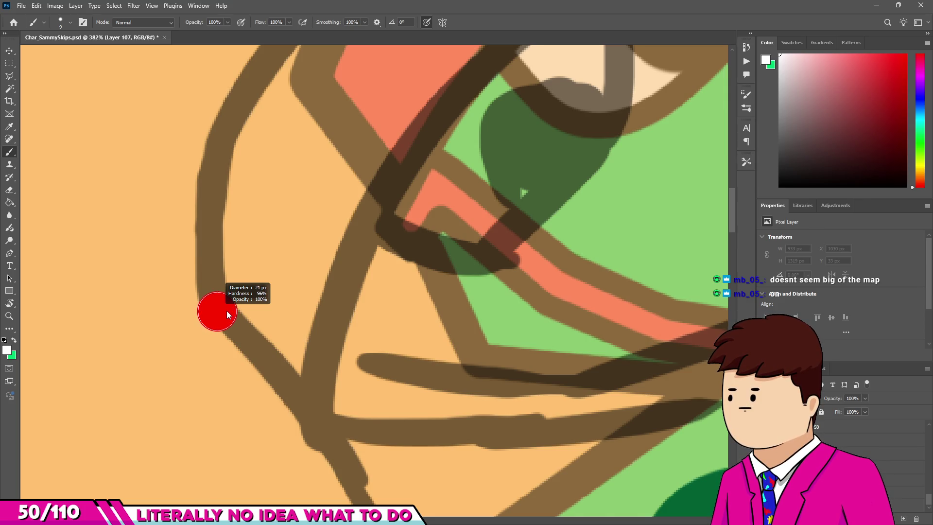
drag(226, 314, 226, 311)
scroll(226, 301, down, 3)
scroll(231, 277, down, 2)
scroll(226, 253, up, 2)
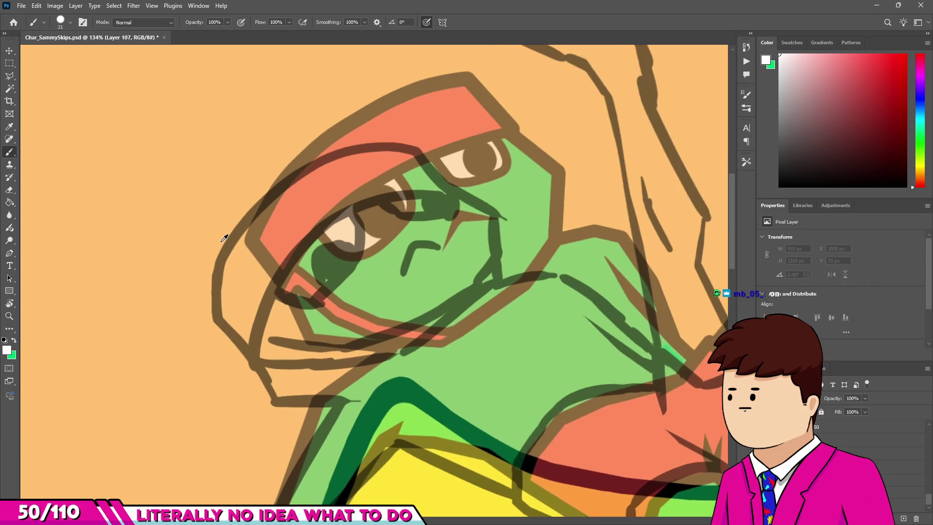
scroll(219, 237, up, 1)
scroll(219, 282, up, 2)
scroll(233, 330, up, 1)
scroll(235, 347, up, 1)
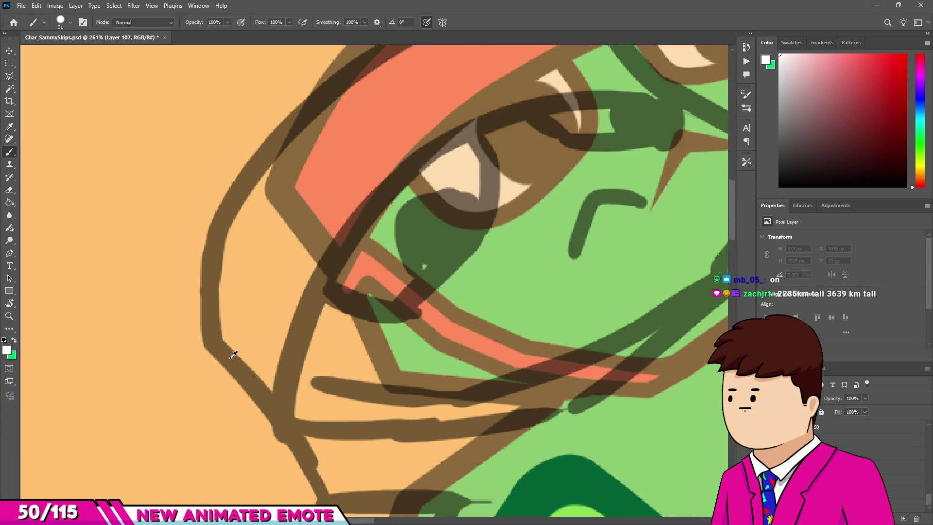
key(ctrl+z)
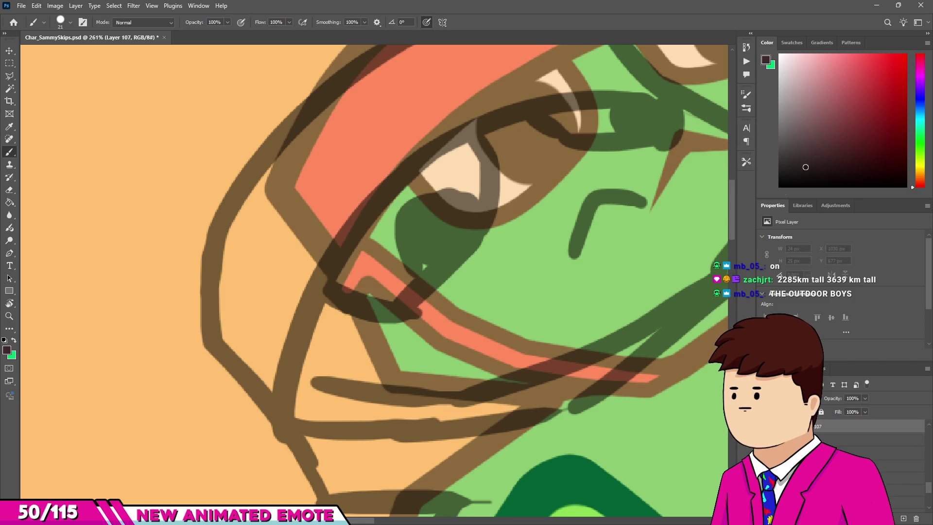
Step: Ink a straight black line on the lower-left head outline
shift+click(283, 411)
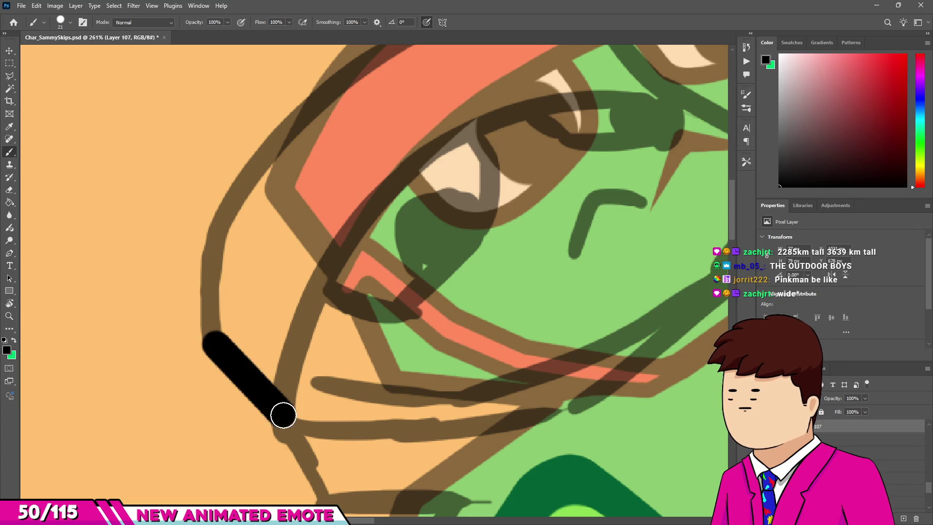
scroll(234, 340, down, 2)
scroll(233, 297, down, 4)
scroll(232, 297, up, 3)
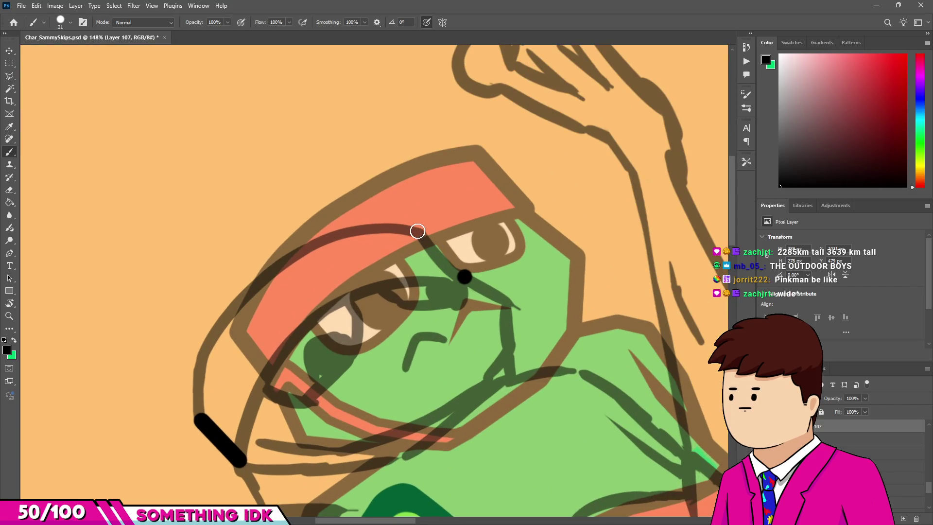
scroll(422, 238, down, 4)
scroll(447, 249, up, 3)
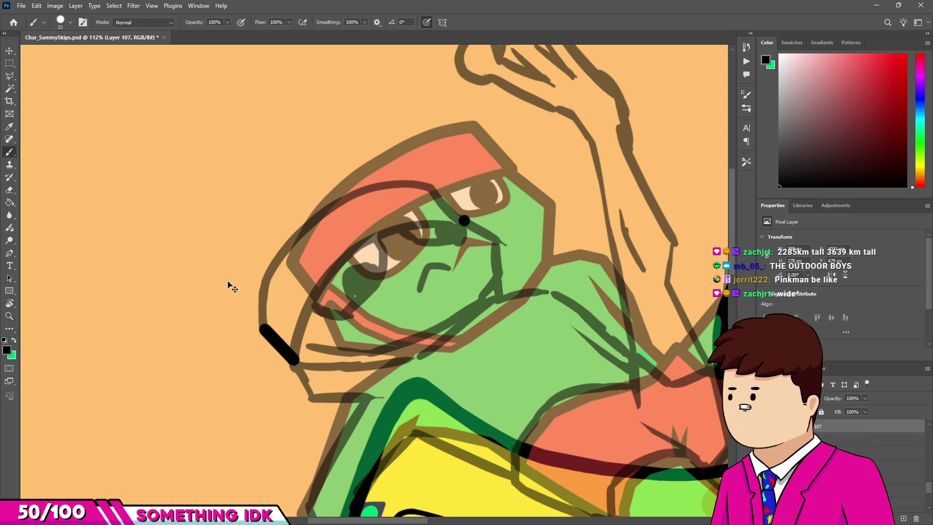
scroll(360, 236, down, 4)
scroll(360, 235, up, 3)
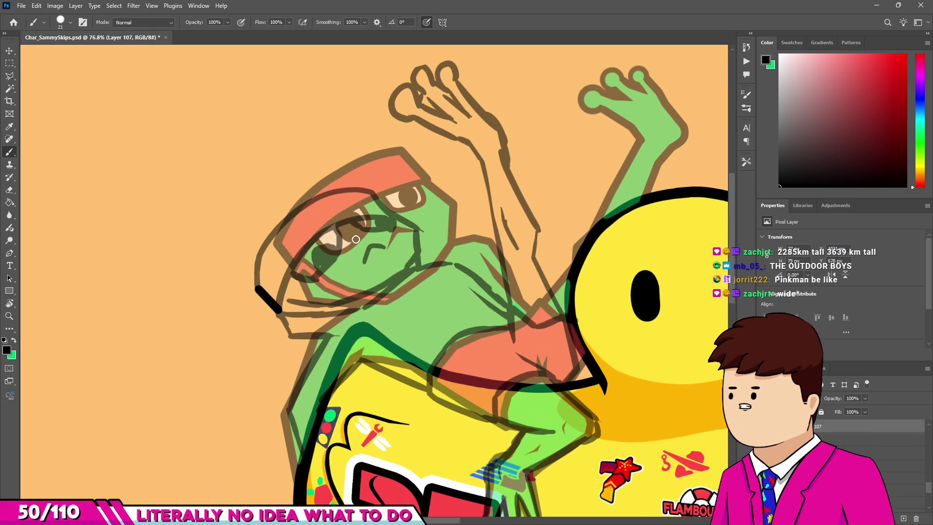
scroll(358, 239, up, 1)
scroll(379, 243, down, 1)
scroll(428, 247, up, 3)
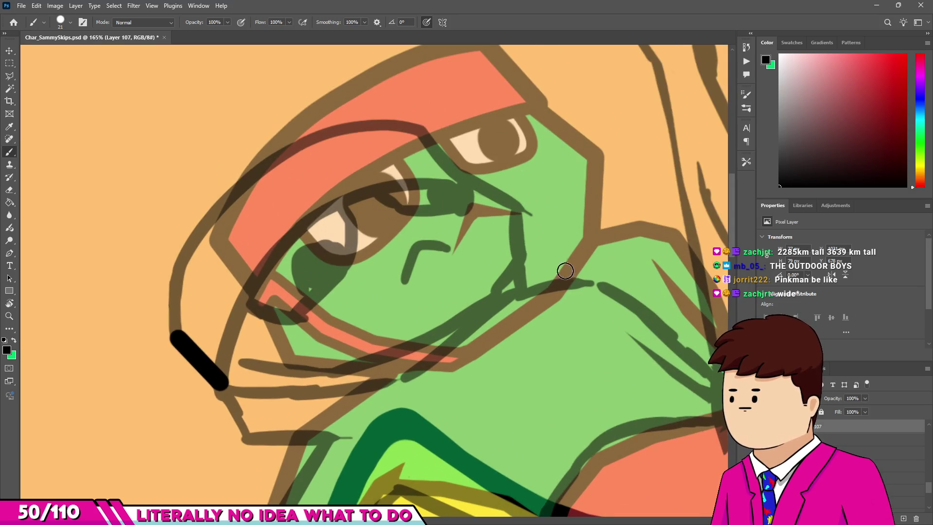
scroll(309, 277, down, 4)
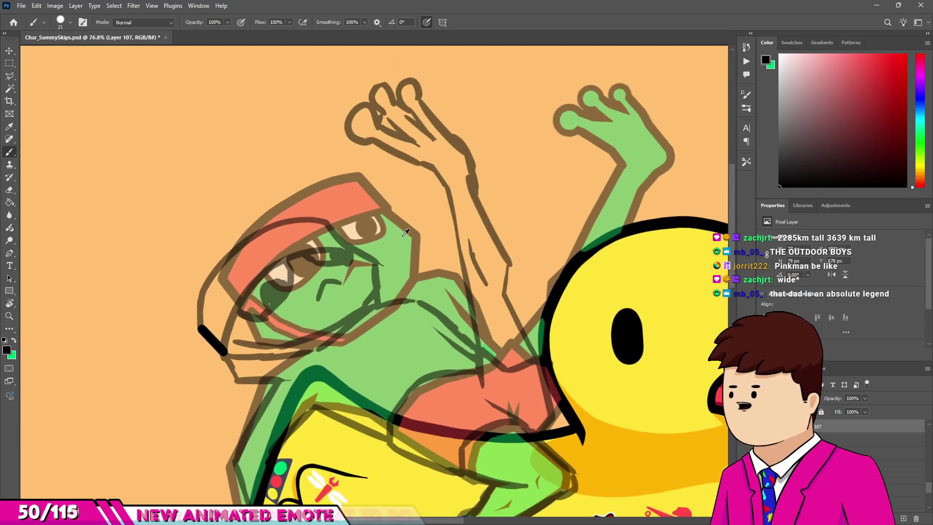
scroll(235, 234, up, 3)
scroll(313, 249, up, 2)
scroll(389, 253, up, 1)
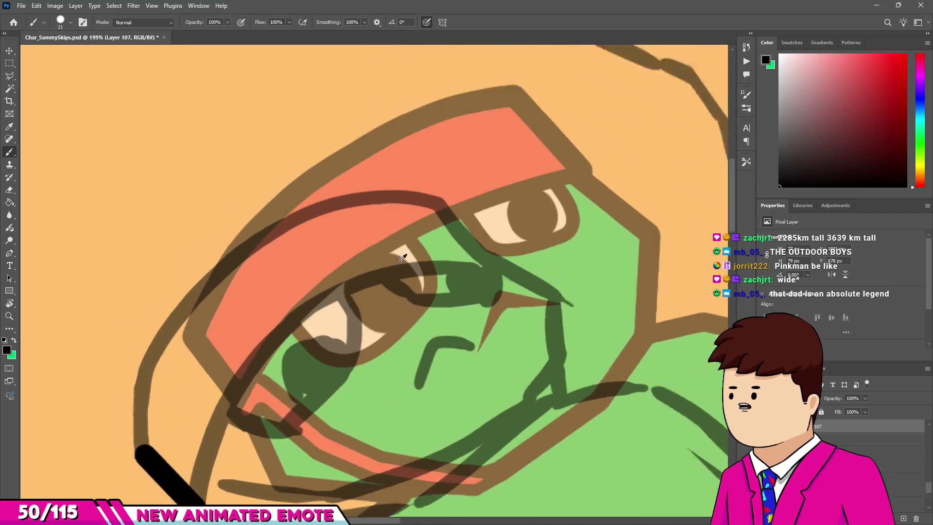
scroll(475, 254, up, 1)
scroll(421, 291, up, 1)
scroll(486, 260, up, 1)
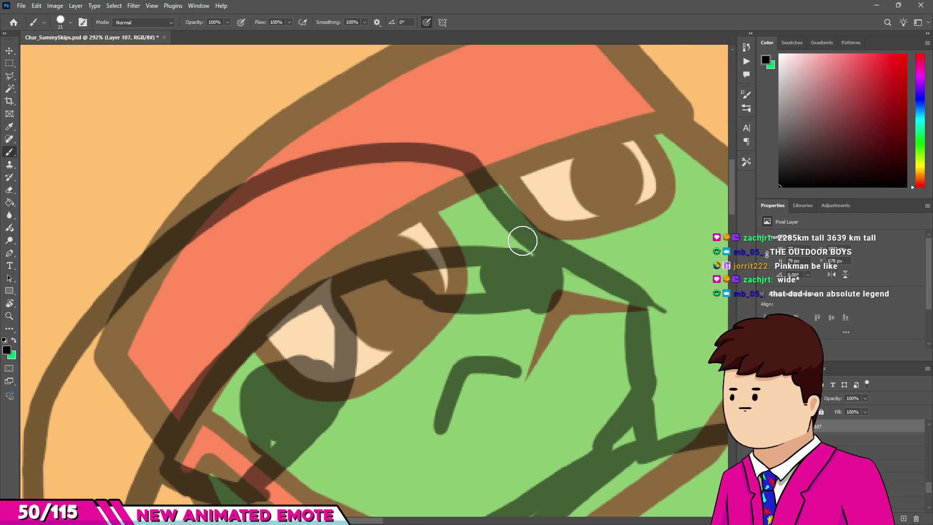
Step: Ink a straight segment from the headband edge toward the eye, undoing two trial strokes
shift+click(475, 162)
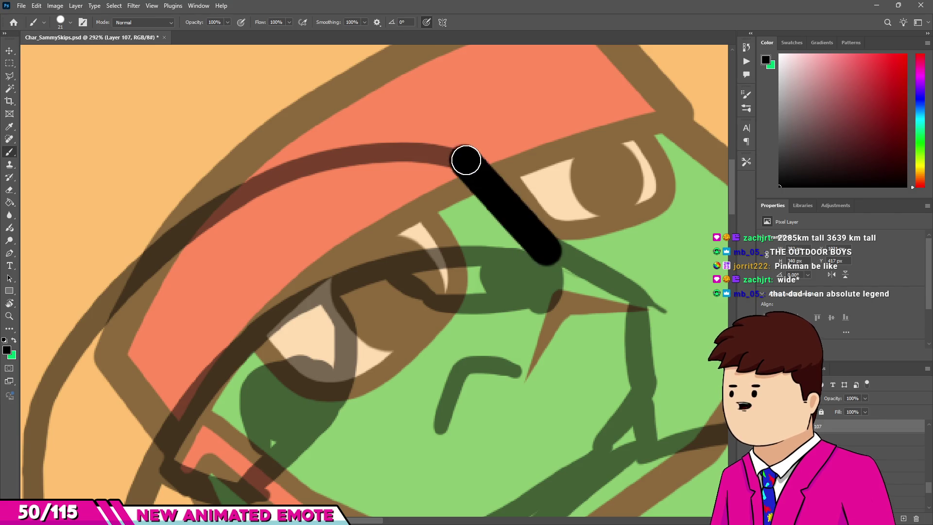
scroll(467, 158, down, 4)
scroll(492, 148, up, 2)
scroll(492, 148, up, 2)
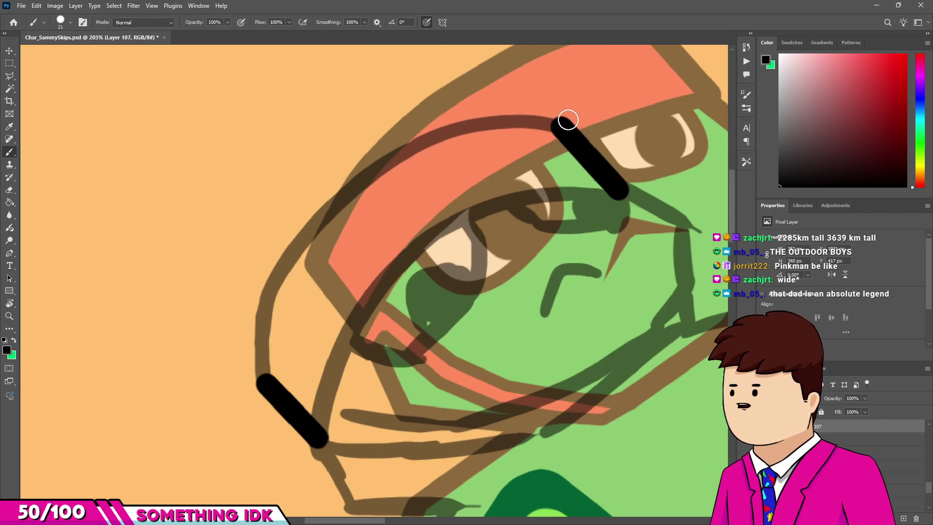
drag(434, 132, 295, 204)
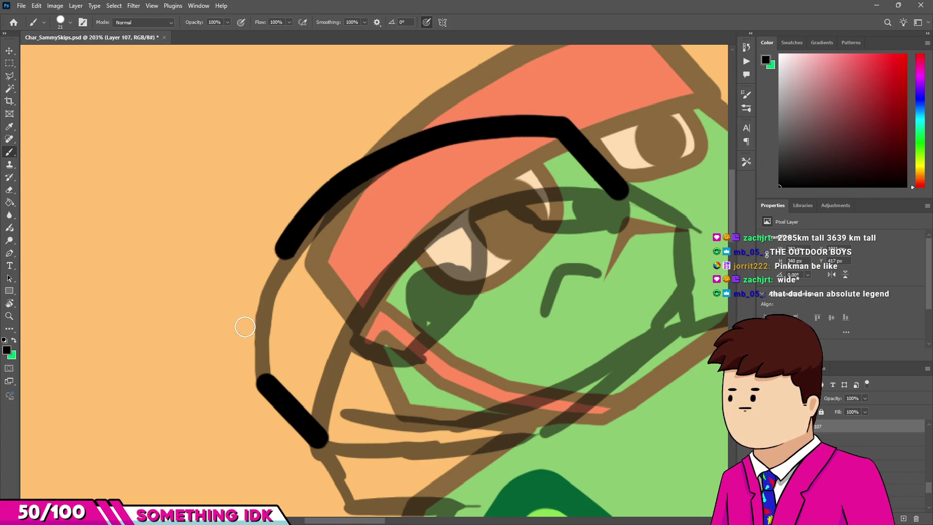
key(ctrl+z)
drag(265, 384, 260, 308)
key(ctrl+z)
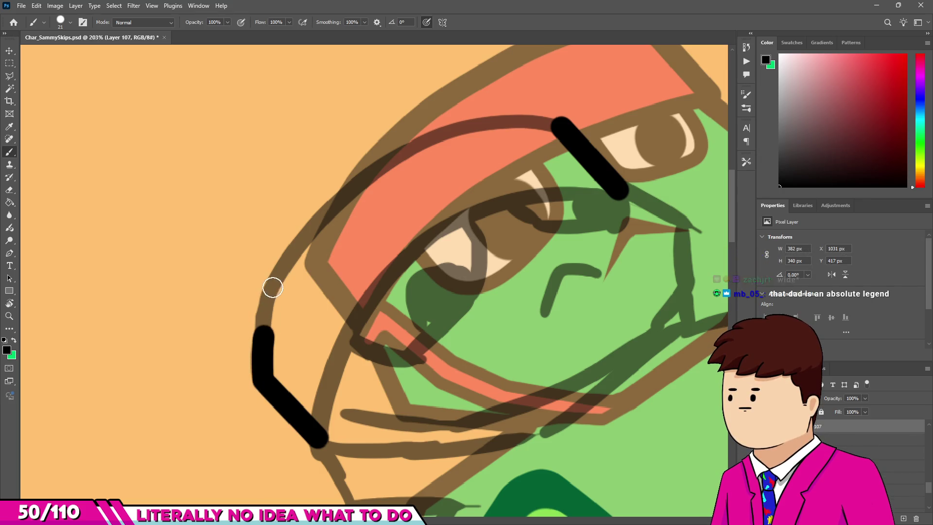
Step: Ink the arc joining the head outline strokes, briefly switching to the eraser and back
drag(484, 132, 552, 116)
scroll(535, 195, down, 5)
scroll(517, 218, up, 5)
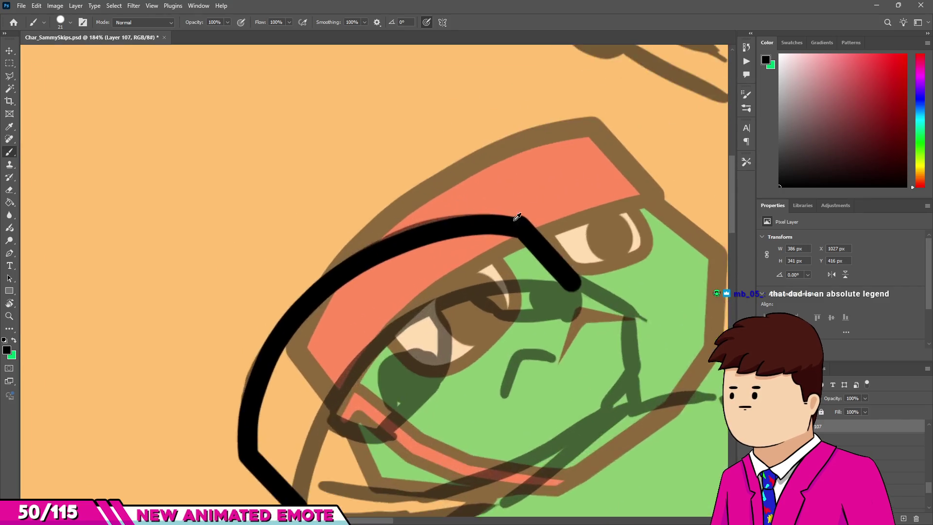
scroll(517, 217, up, 3)
key(e)
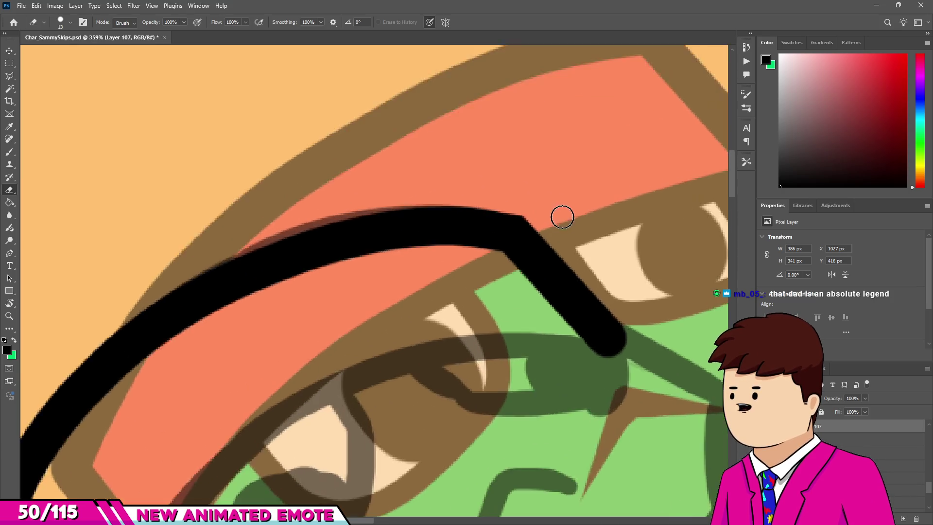
scroll(560, 214, up, 3)
key(b)
scroll(454, 229, down, 6)
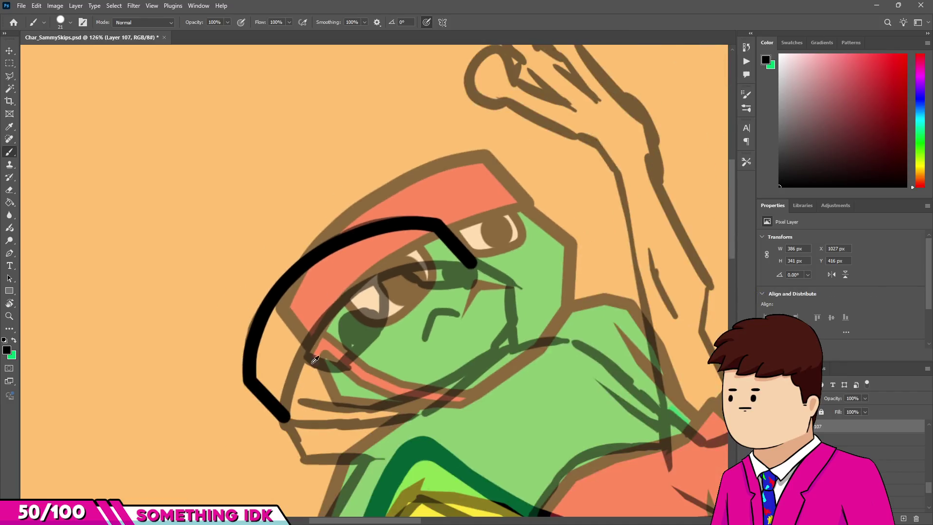
scroll(277, 385, up, 2)
scroll(241, 339, down, 2)
scroll(240, 339, up, 4)
Step: Resize the brush from 15 px to 17 px
drag(258, 354, 253, 357)
scroll(242, 284, up, 5)
drag(194, 296, 211, 278)
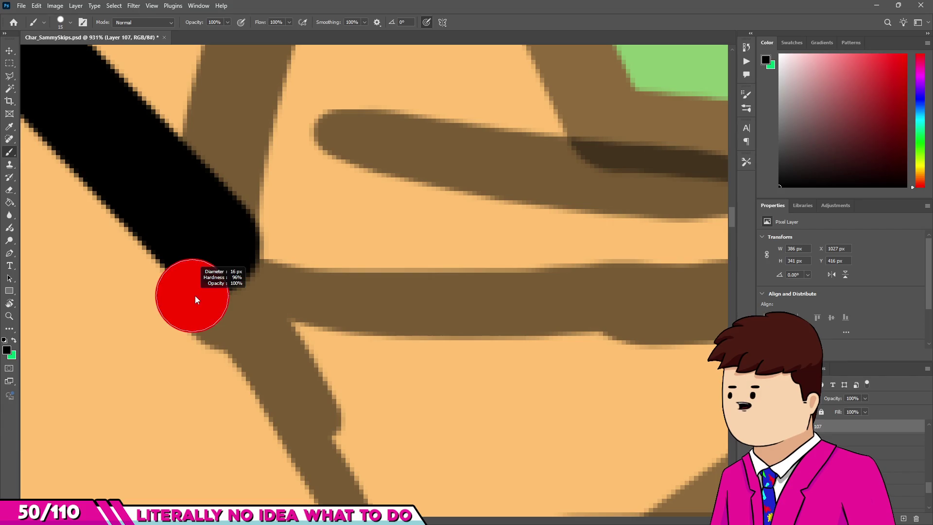
scroll(211, 242, down, 4)
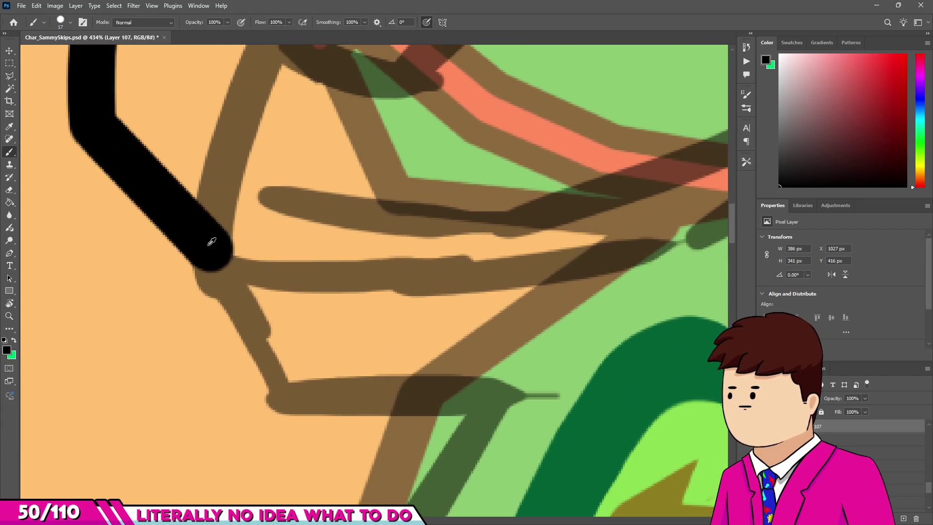
Step: Extend the outline to the jaw corner, along the chin, past the eye and down the face
shift+click(278, 409)
scroll(258, 346, down, 2)
scroll(354, 369, down, 1)
shift+click(393, 384)
scroll(383, 377, down, 2)
scroll(373, 369, down, 2)
scroll(490, 194, up, 3)
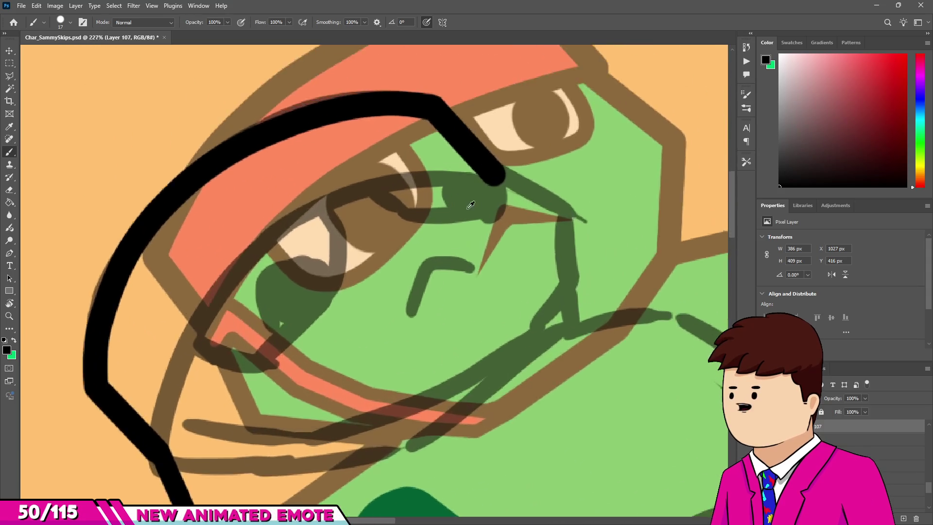
scroll(495, 172, up, 1)
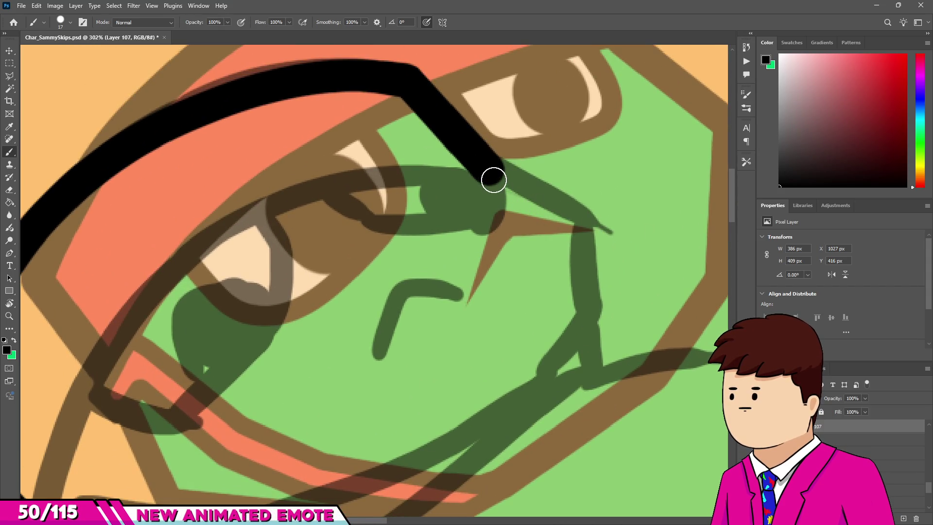
shift+click(581, 227)
scroll(581, 227, down, 3)
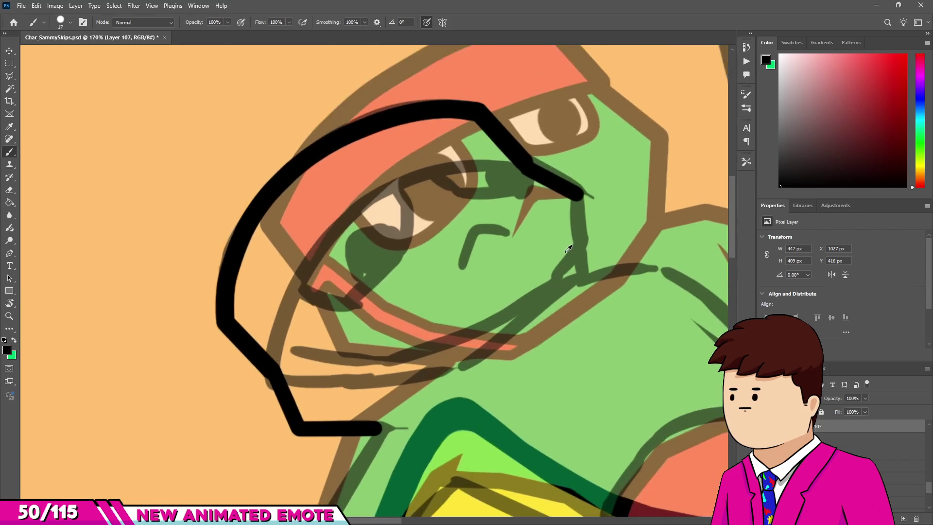
scroll(581, 243, up, 2)
shift+click(583, 254)
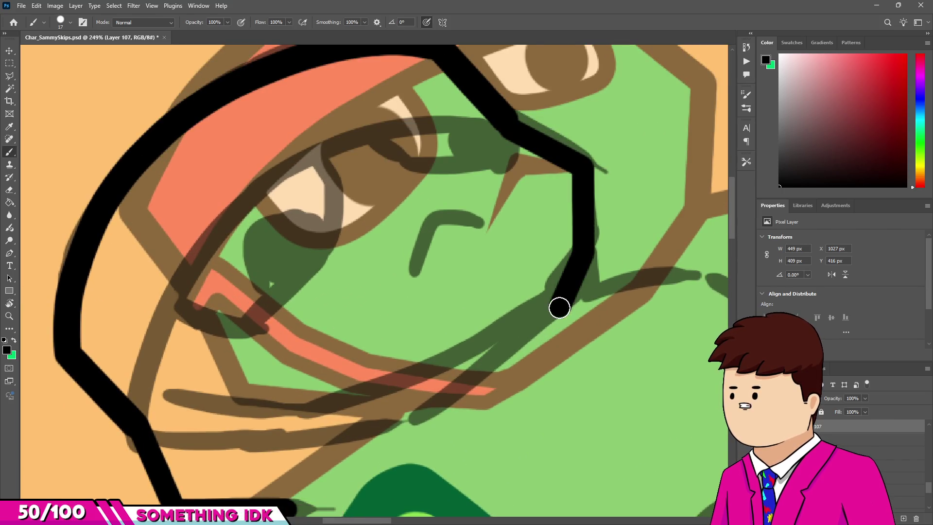
Step: Sweep the black outline over the head, then start an inner outline at the lower left
scroll(495, 253, down, 3)
scroll(516, 250, down, 2)
scroll(517, 250, up, 1)
scroll(516, 250, up, 1)
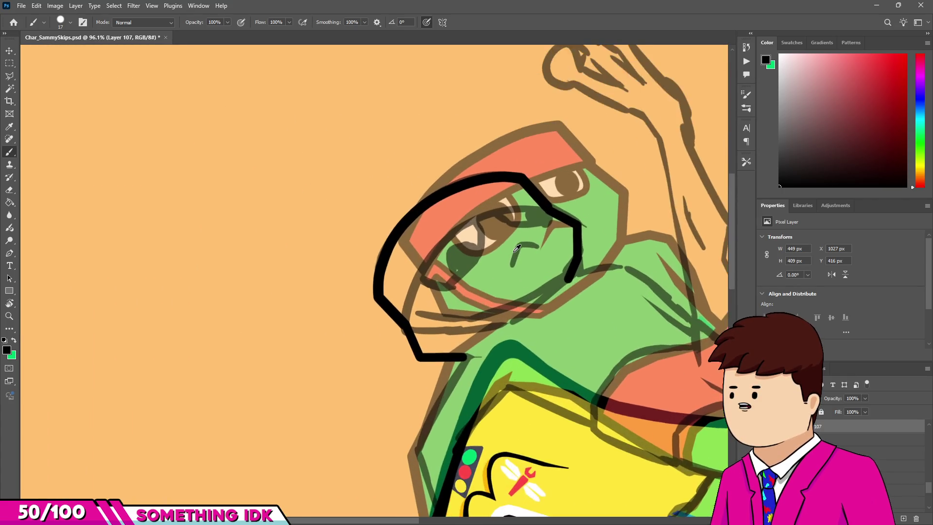
scroll(516, 250, up, 2)
scroll(309, 393, up, 2)
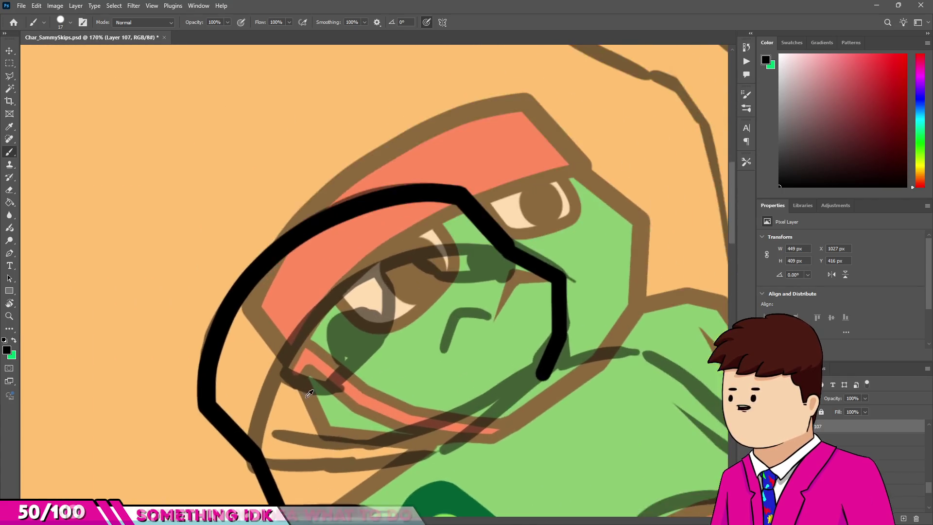
scroll(309, 394, up, 3)
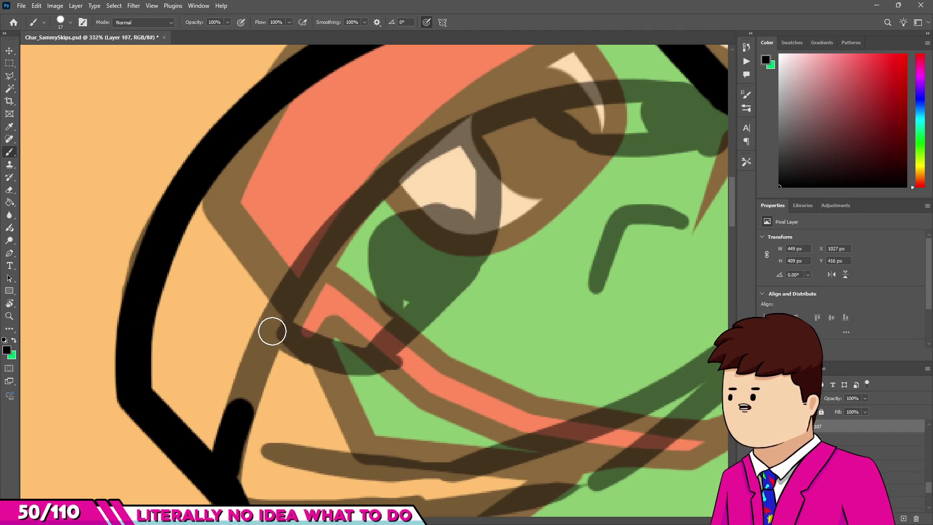
drag(397, 172, 787, 336)
scroll(407, 273, down, 2)
scroll(408, 273, down, 1)
scroll(350, 345, up, 1)
scroll(316, 389, down, 1)
scroll(297, 421, up, 1)
drag(261, 430, 286, 366)
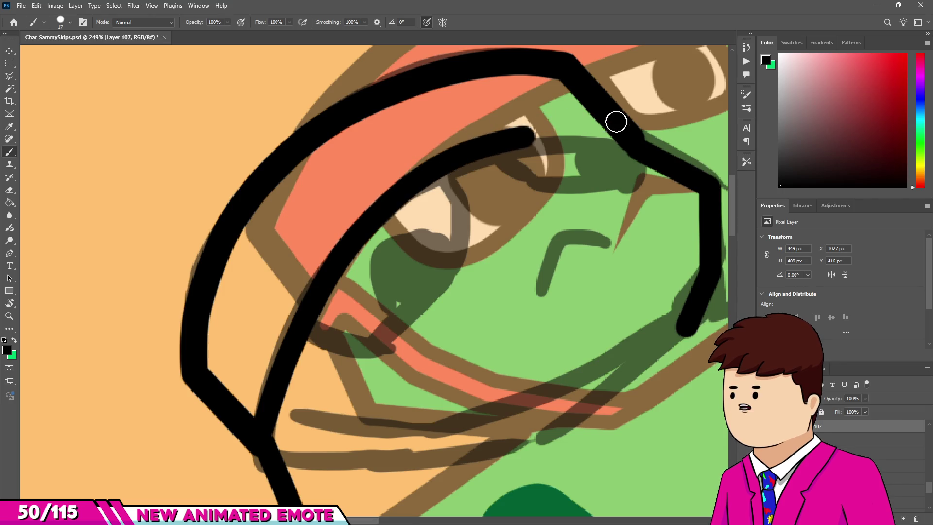
Step: Draw the inner arc following the head from the lower left, after undoing two failed attempts
key(ctrl+z)
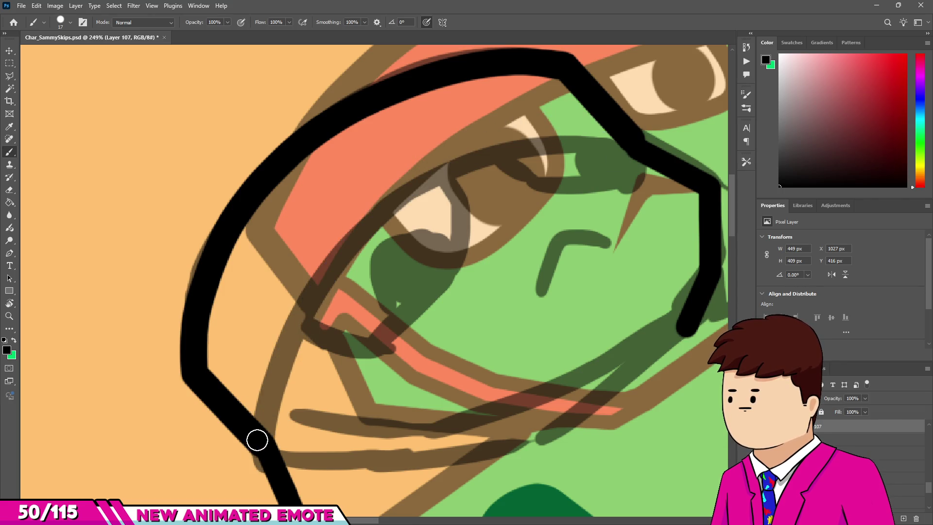
drag(375, 217, 450, 167)
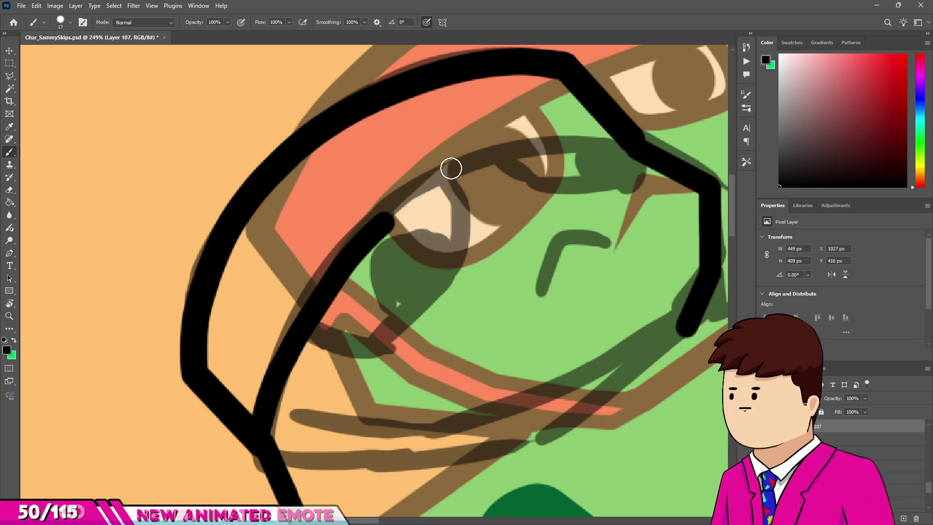
key(ctrl+z)
mouse_move(262, 433)
mouse_down()
mouse_move(292, 305)
mouse_move(359, 227)
mouse_up()
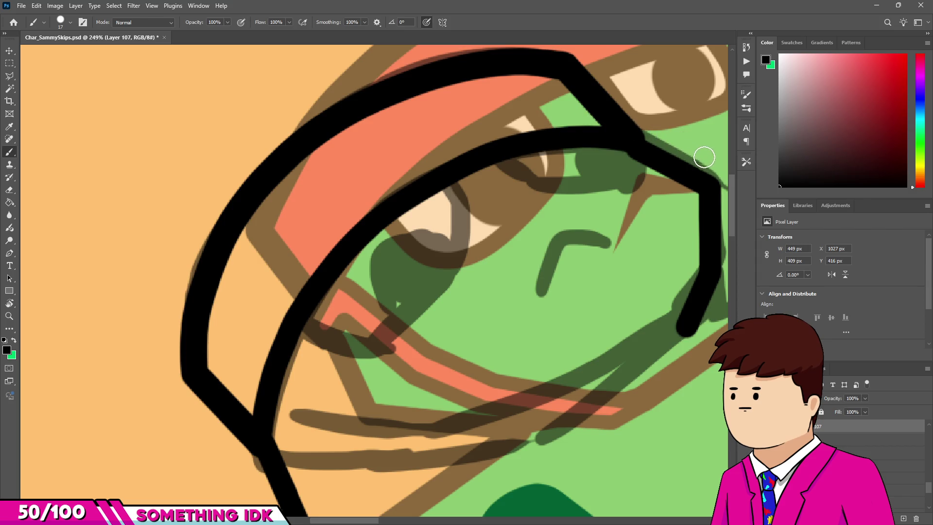
scroll(369, 234, down, 8)
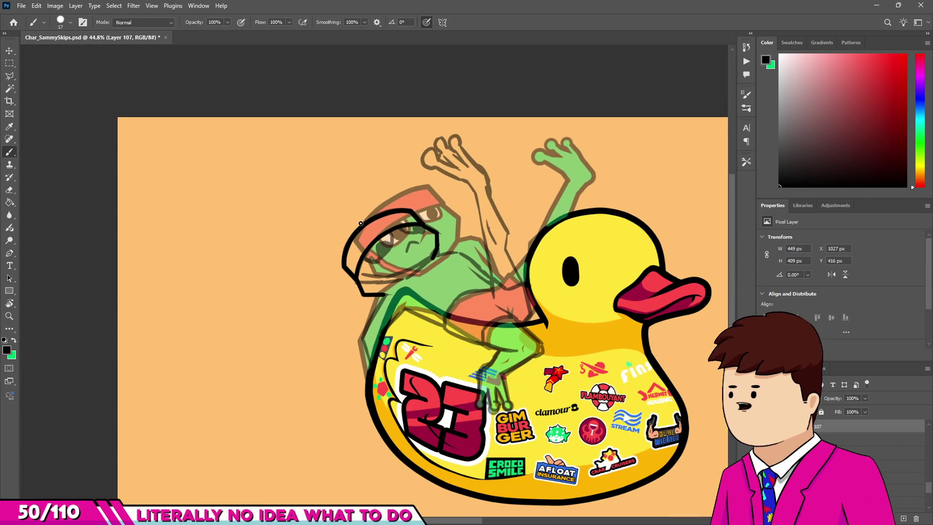
scroll(361, 223, up, 3)
scroll(345, 263, up, 3)
scroll(325, 308, up, 2)
scroll(284, 365, up, 2)
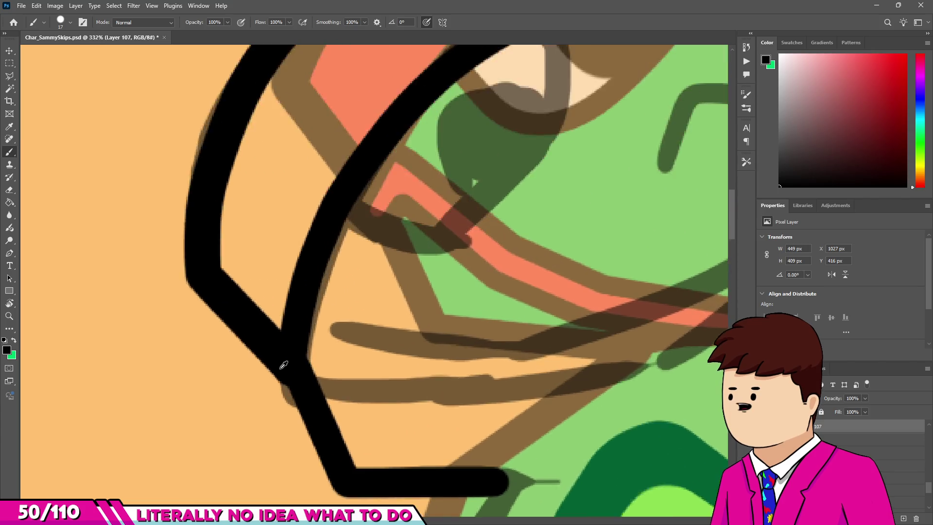
scroll(283, 364, up, 3)
scroll(284, 382, down, 2)
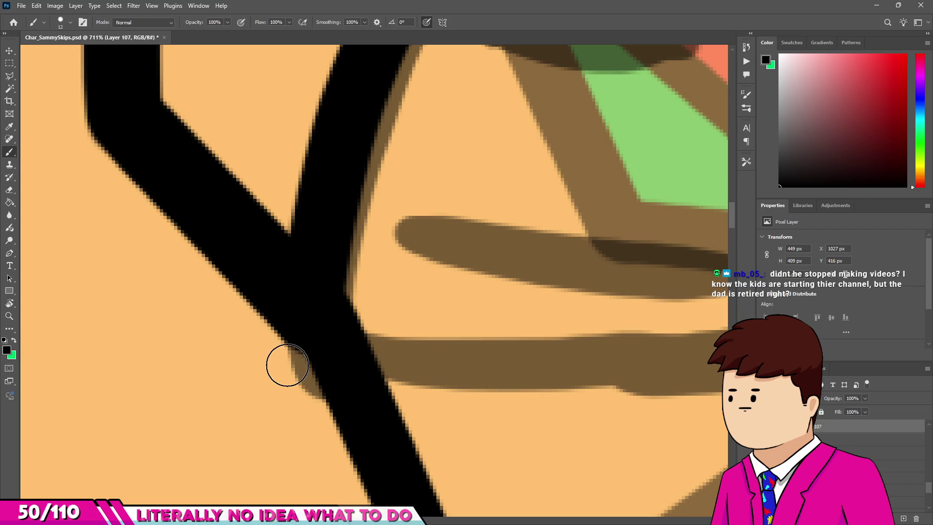
Step: Clean up the junction of the inner and outer outlines, alternating brush (B) and eraser (E)
drag(288, 365, 325, 397)
click(384, 346)
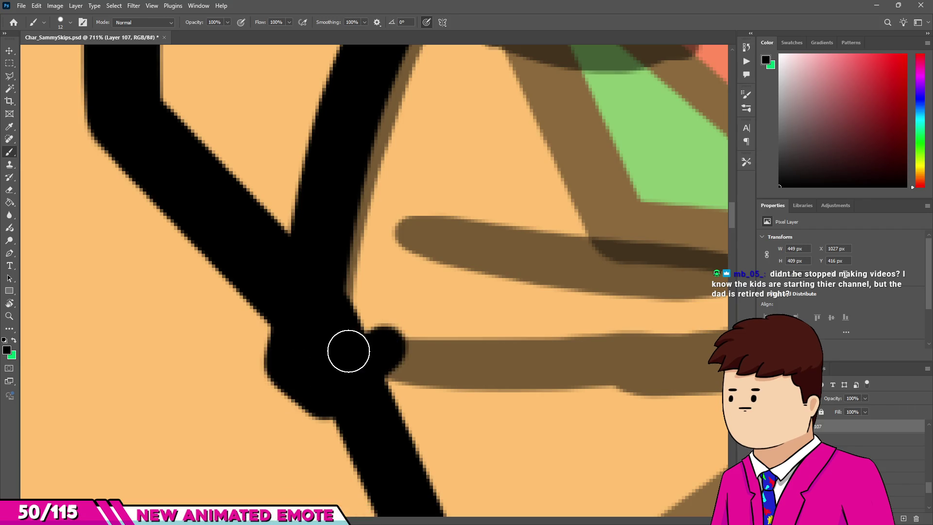
key(e)
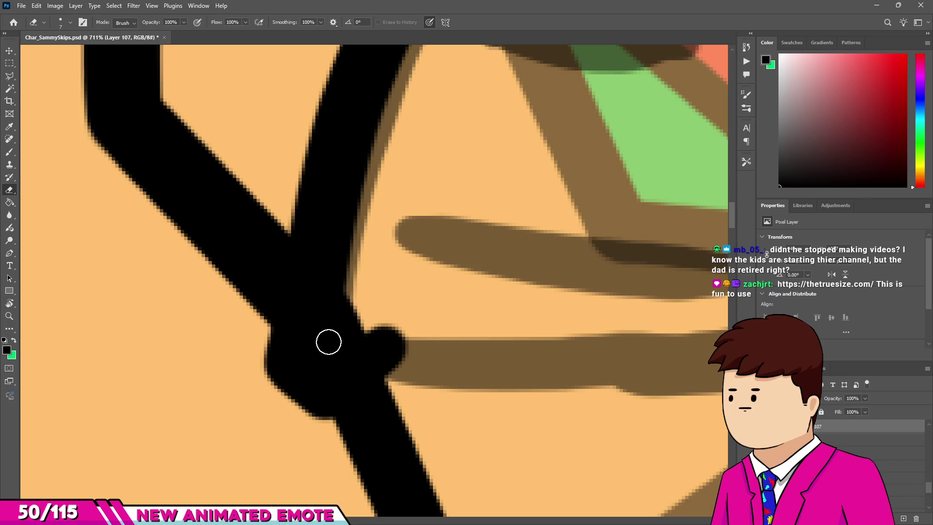
click(313, 356)
key(b)
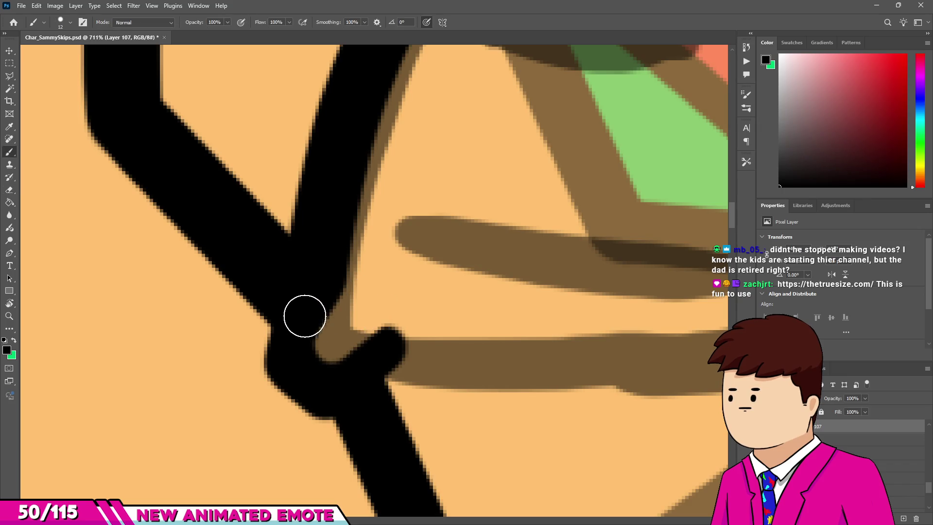
drag(289, 356, 328, 389)
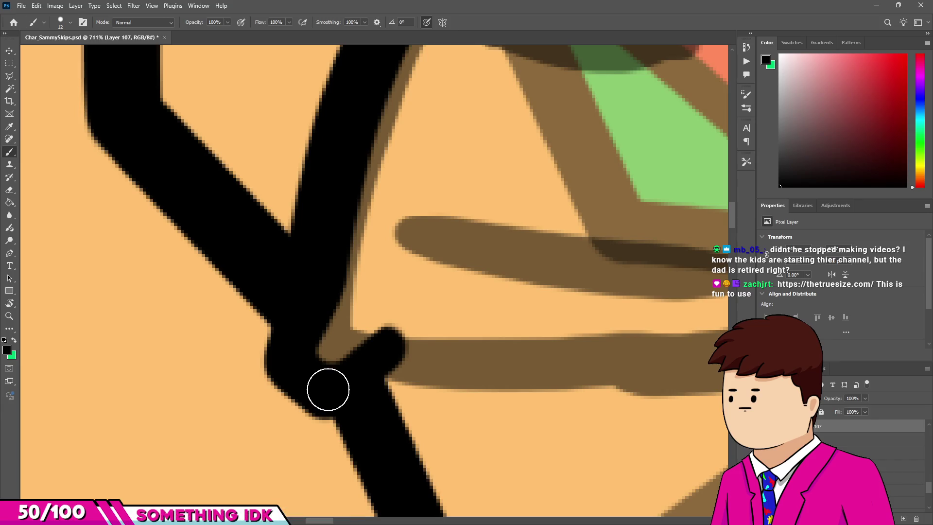
key(e)
mouse_move(354, 338)
mouse_down()
mouse_move(343, 356)
mouse_move(354, 385)
mouse_up()
key(b)
click(397, 345)
Step: Add short black lines from the outline inward toward the mouth
scroll(383, 333, down, 5)
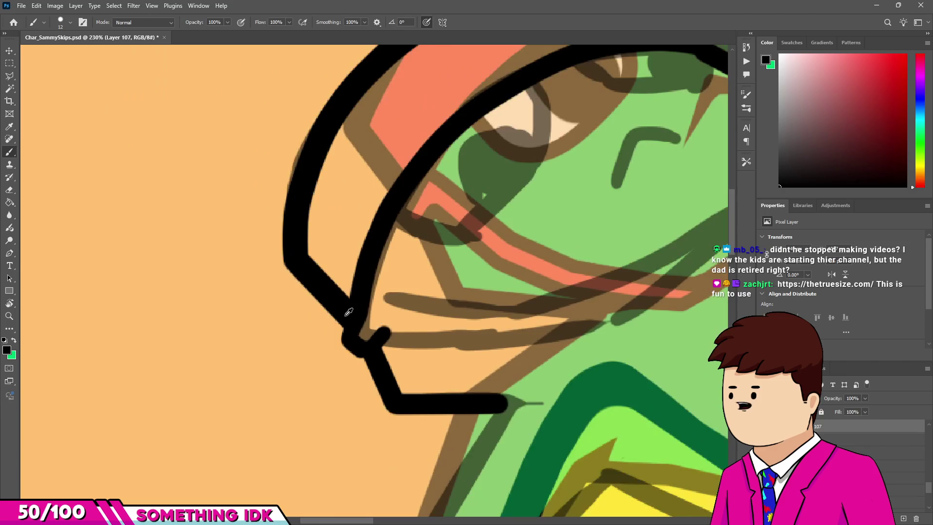
scroll(282, 338, up, 2)
scroll(282, 337, down, 4)
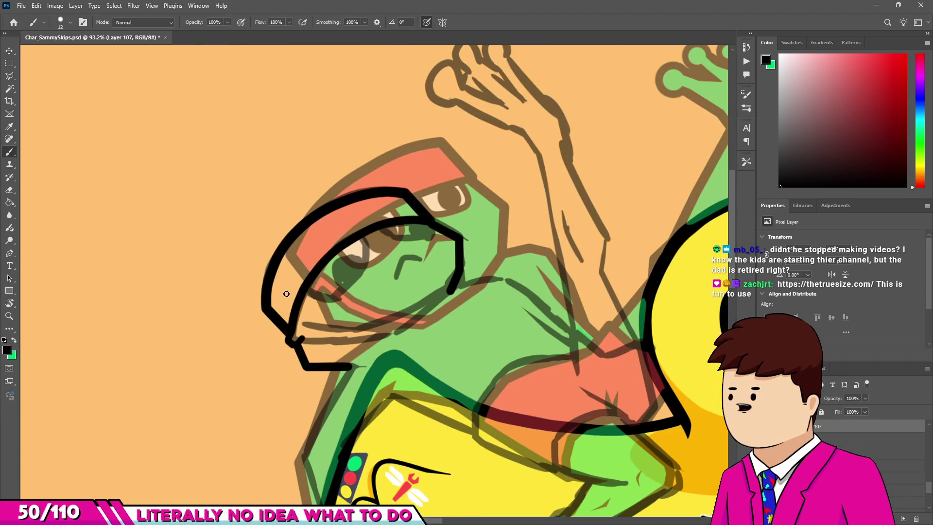
scroll(299, 306, up, 3)
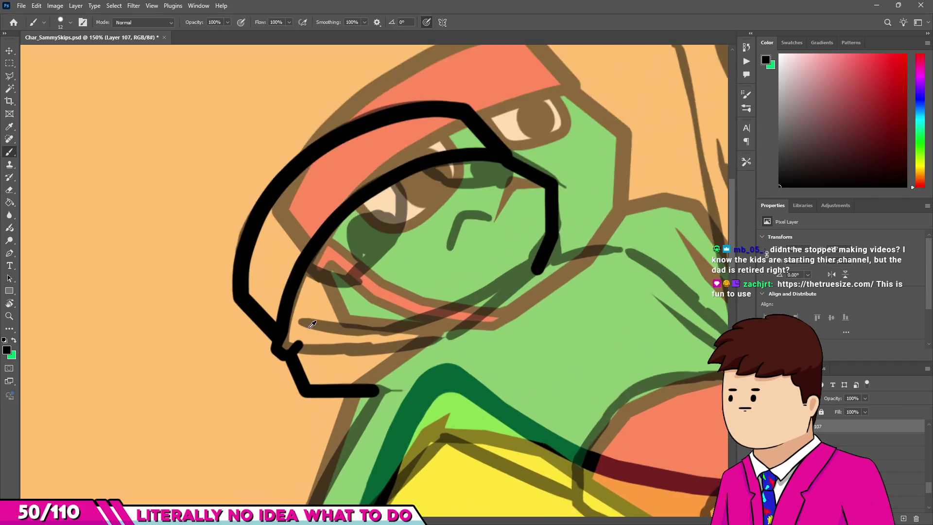
scroll(299, 306, up, 4)
scroll(253, 351, up, 2)
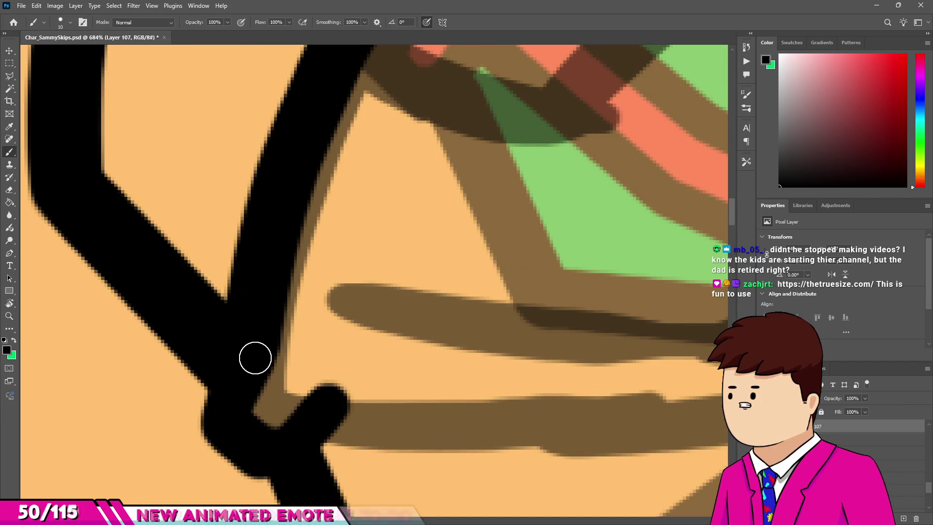
drag(319, 312, 284, 362)
scroll(320, 309, down, 2)
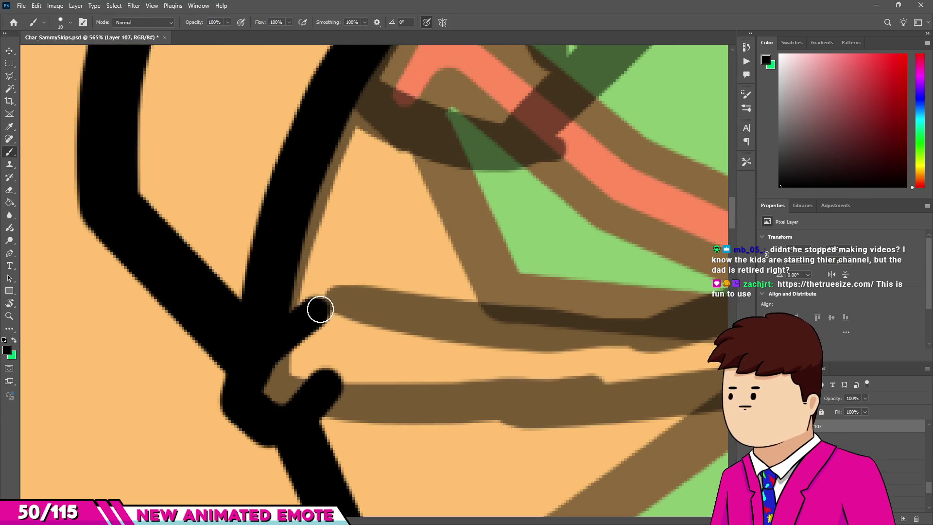
shift+click(402, 376)
scroll(398, 369, down, 2)
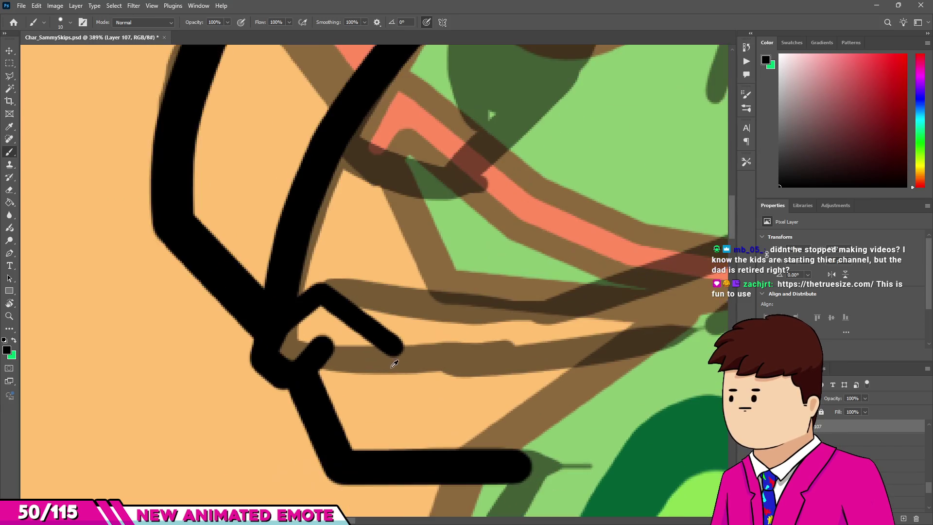
scroll(461, 384, down, 6)
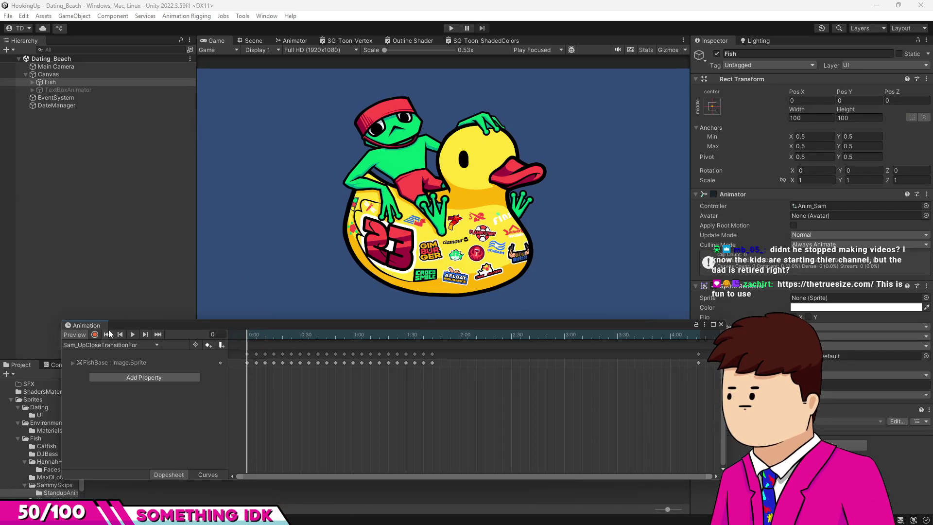
click(134, 333)
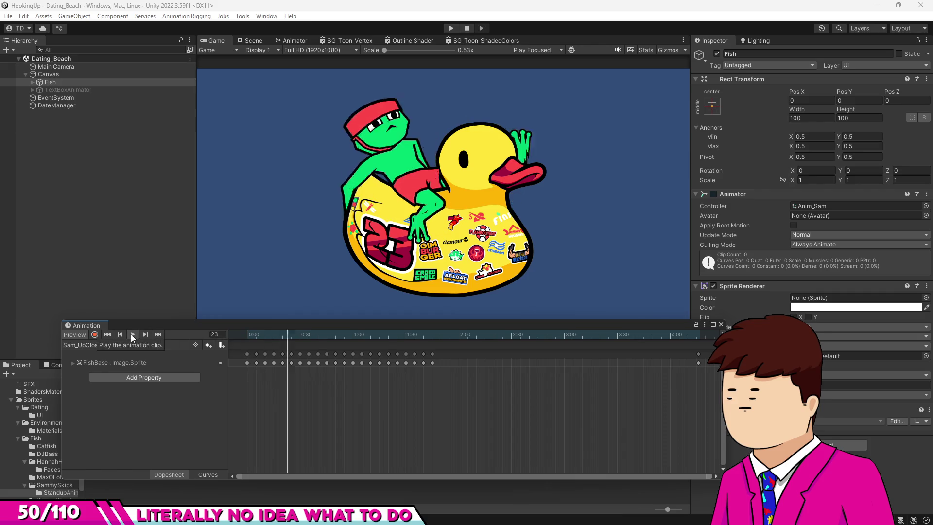
mouse_move(306, 335)
mouse_down()
mouse_move(257, 337)
mouse_move(264, 332)
mouse_up()
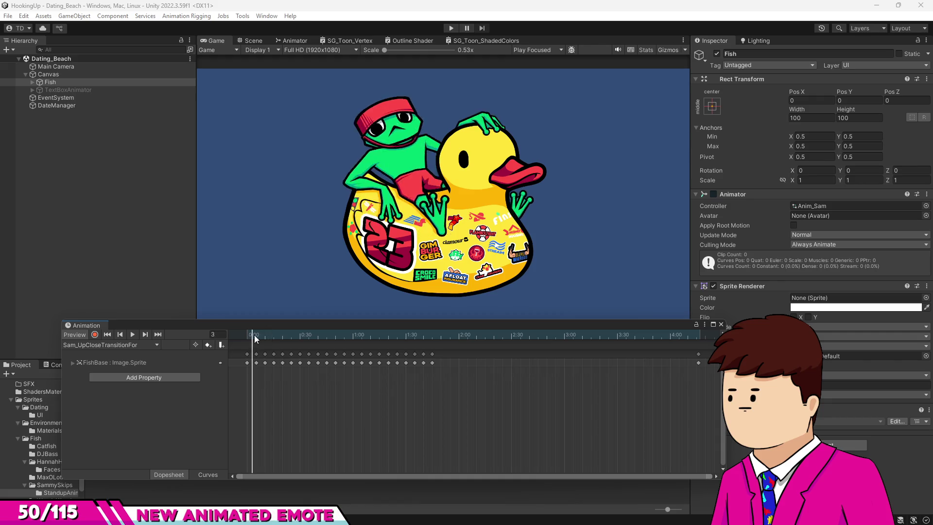
click(132, 334)
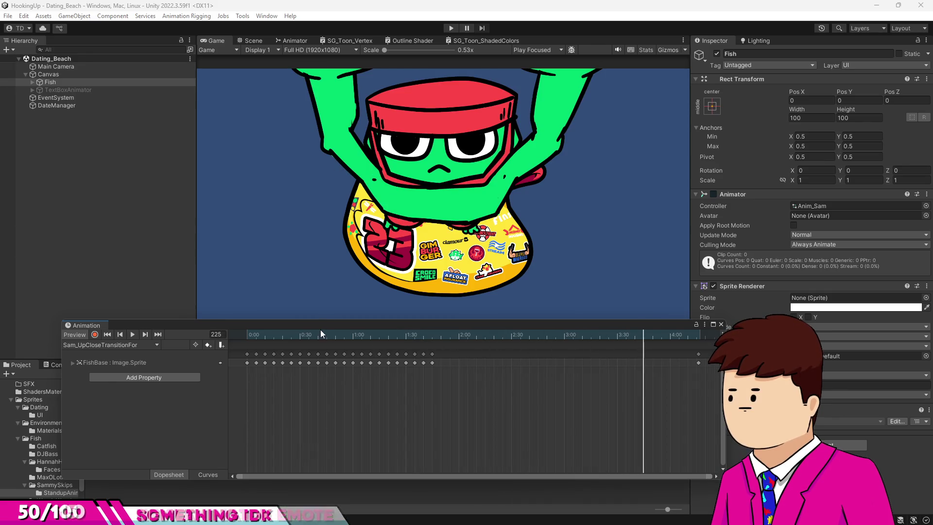
drag(319, 331, 220, 330)
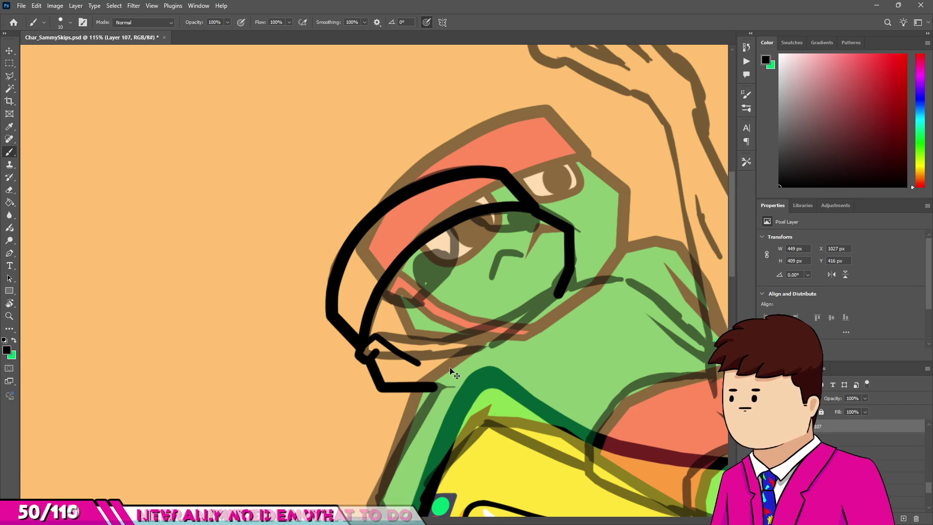
Step: Go to youtube.com, search 'outdoor boys', and open the Outdoor Boys channel's Videos page
key(alt+Tab)
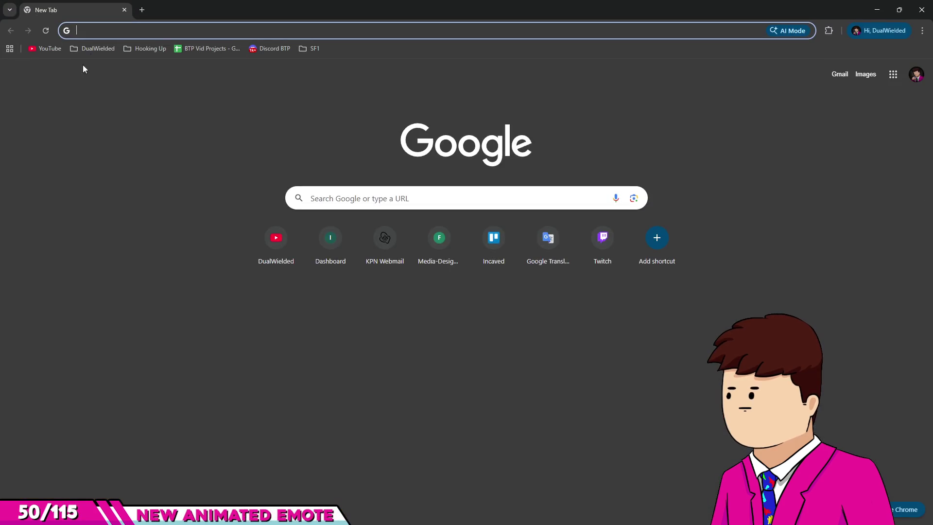
text(y)
key(Return)
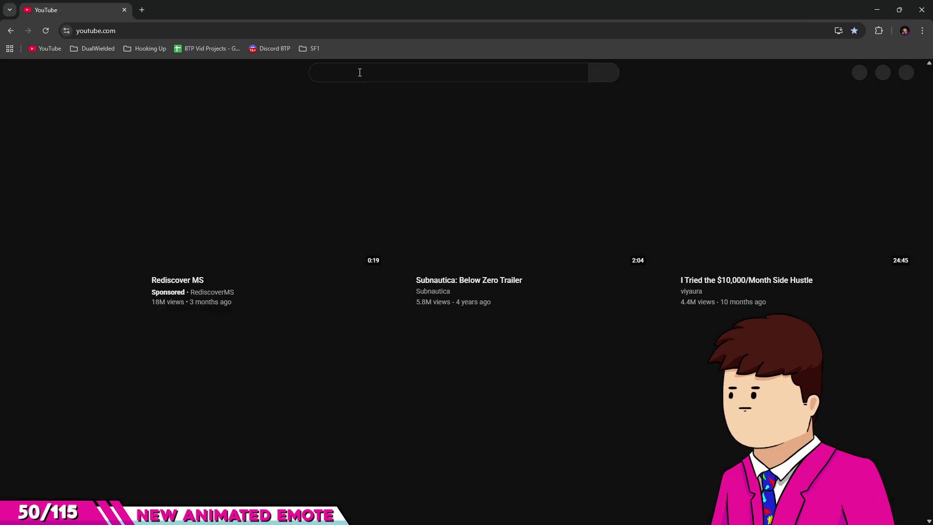
click(359, 73)
text(outdoor boys)
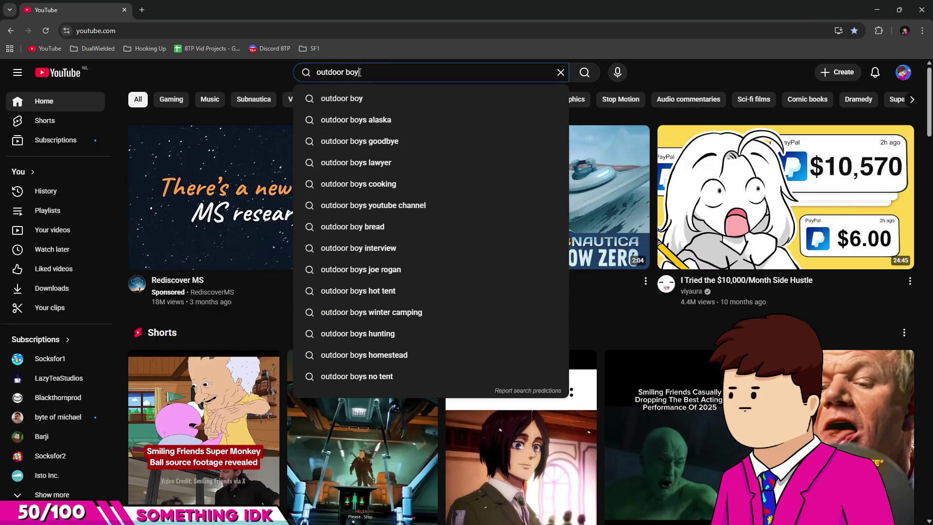
key(Return)
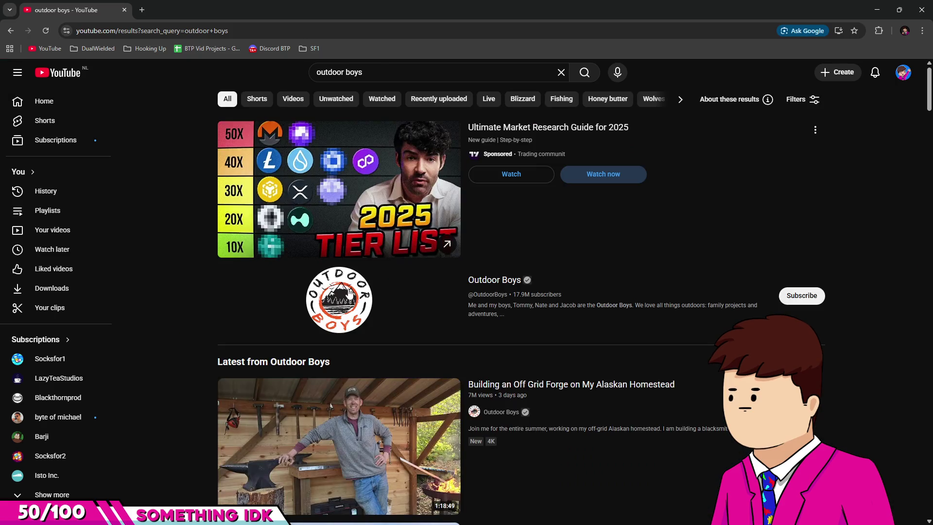
click(347, 297)
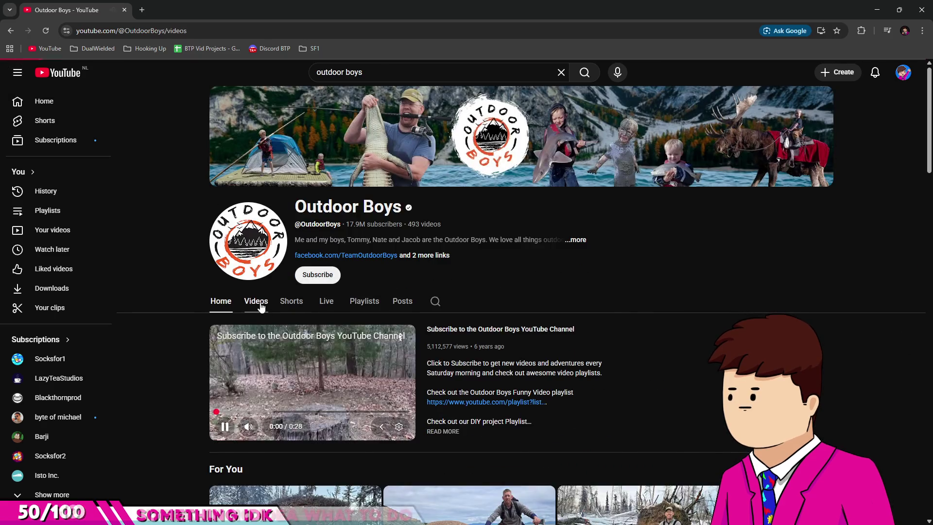
click(258, 302)
scroll(774, 291, down, 3)
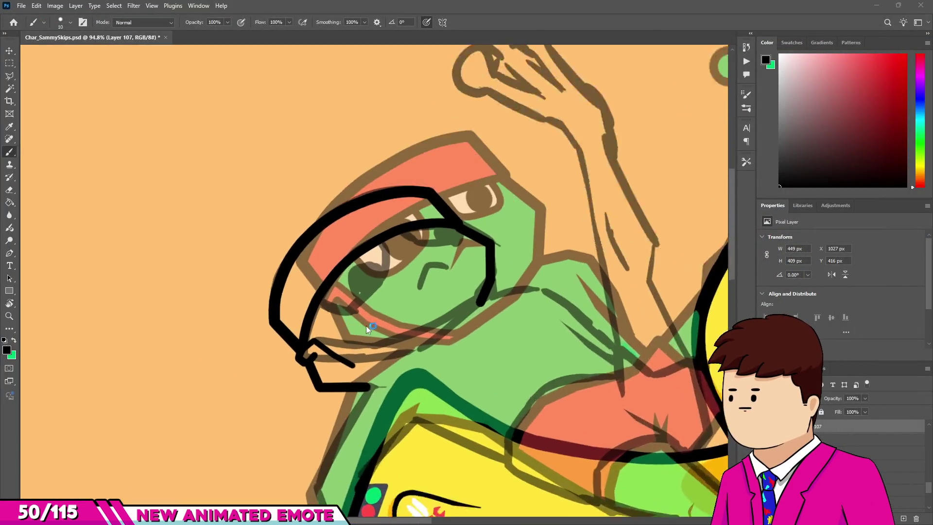
Step: Extend the black mouth line to the right, undoing an overlong first attempt
scroll(366, 326, up, 5)
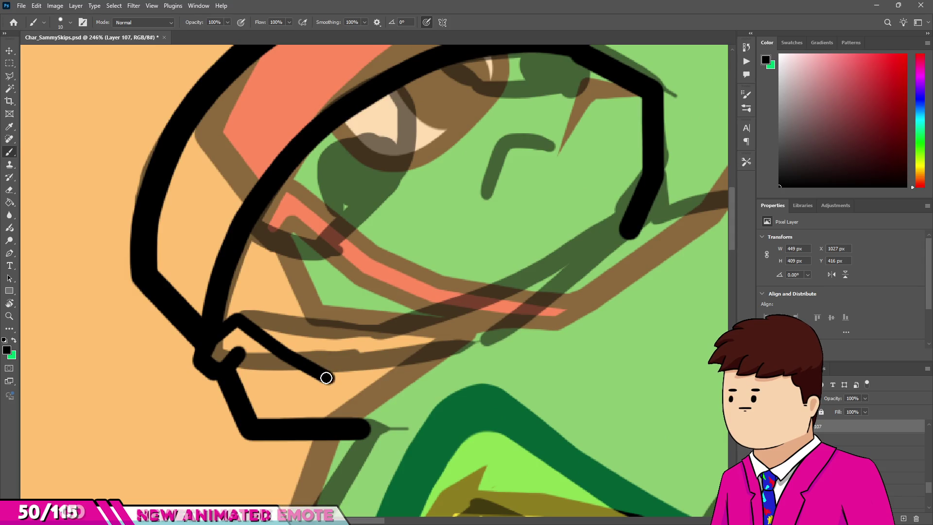
drag(326, 378, 437, 380)
key(ctrl+z)
scroll(376, 260, up, 3)
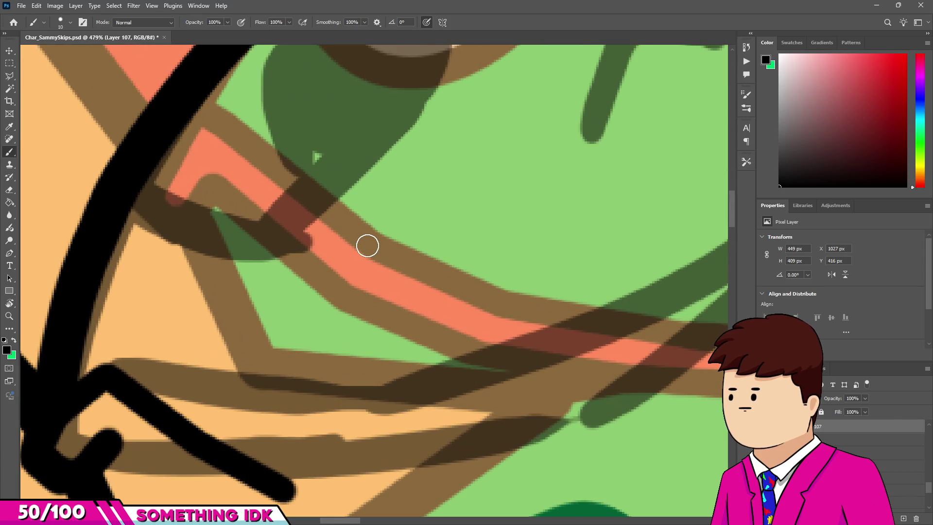
scroll(375, 245, down, 2)
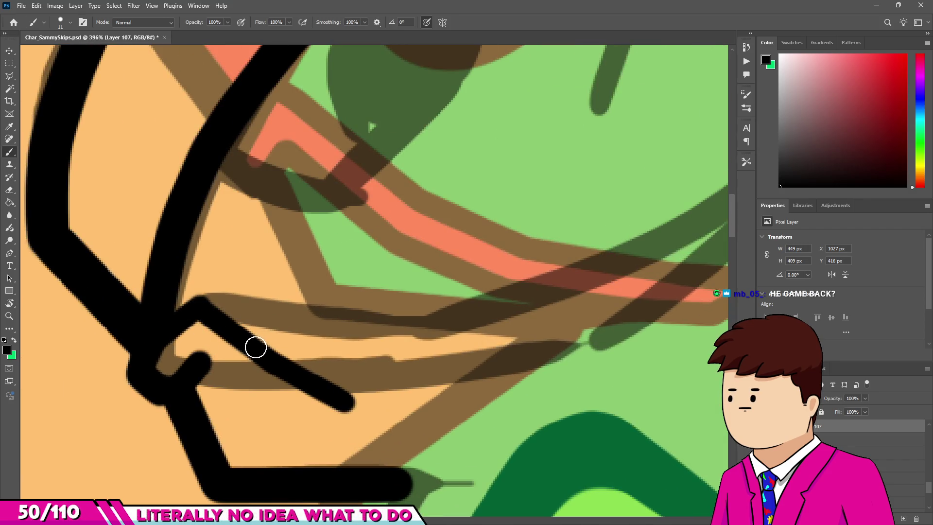
drag(347, 394, 359, 397)
Step: Add straight black lines extending the chin stroke to the right
key(e)
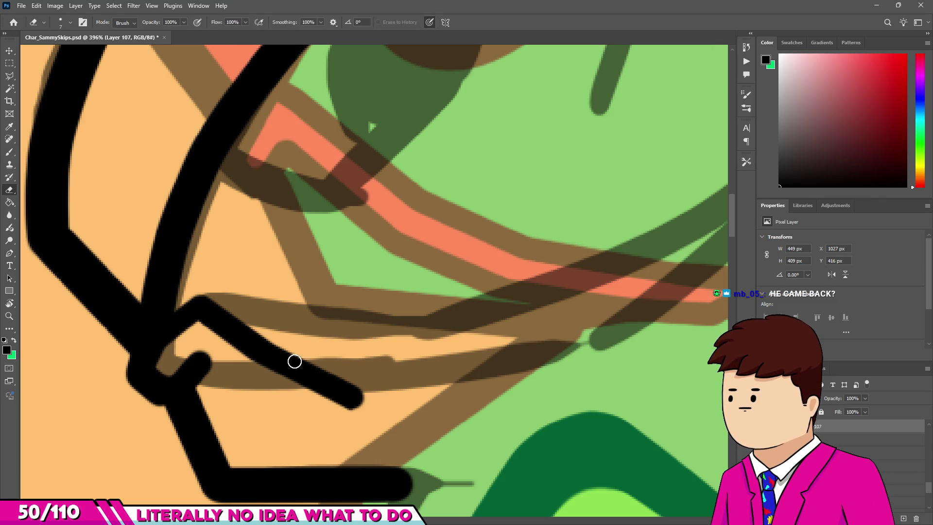
key(b)
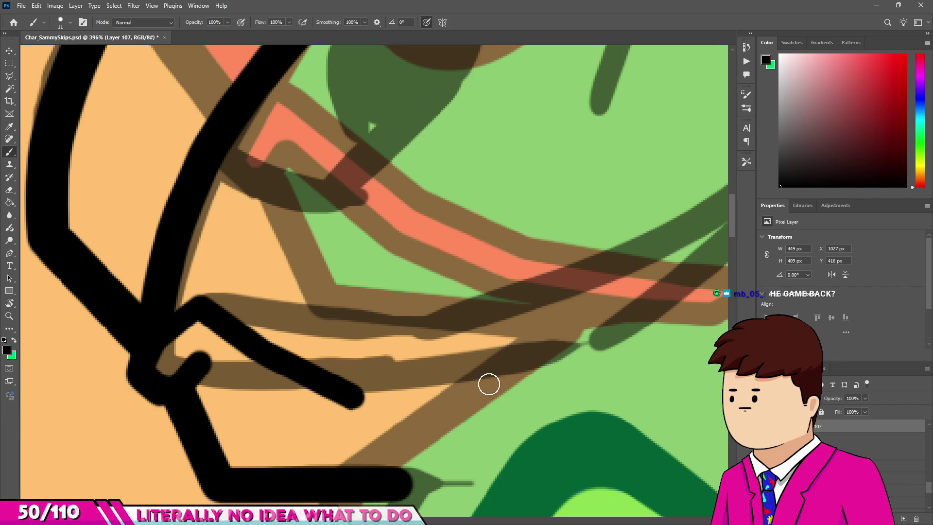
shift+click(488, 382)
scroll(560, 349, down, 1)
shift+click(603, 335)
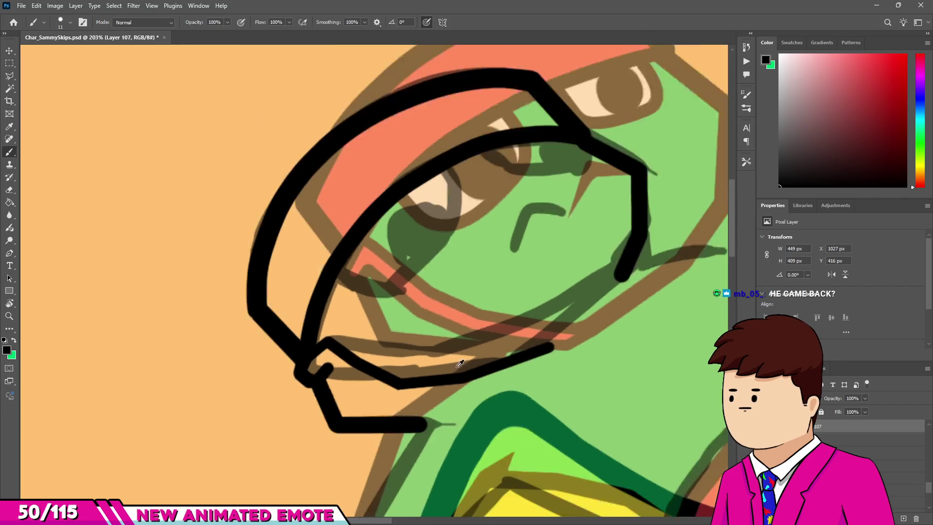
scroll(411, 361, down, 4)
scroll(410, 361, up, 3)
scroll(411, 360, up, 3)
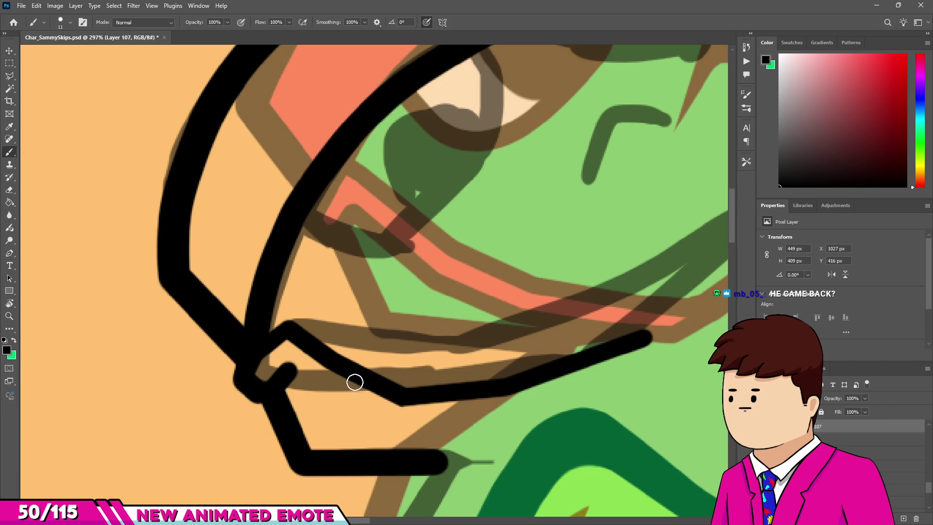
Step: Erase the stray chin, lower-lip and misplaced line segments with a 9 px eraser
key(e)
drag(448, 417, 412, 393)
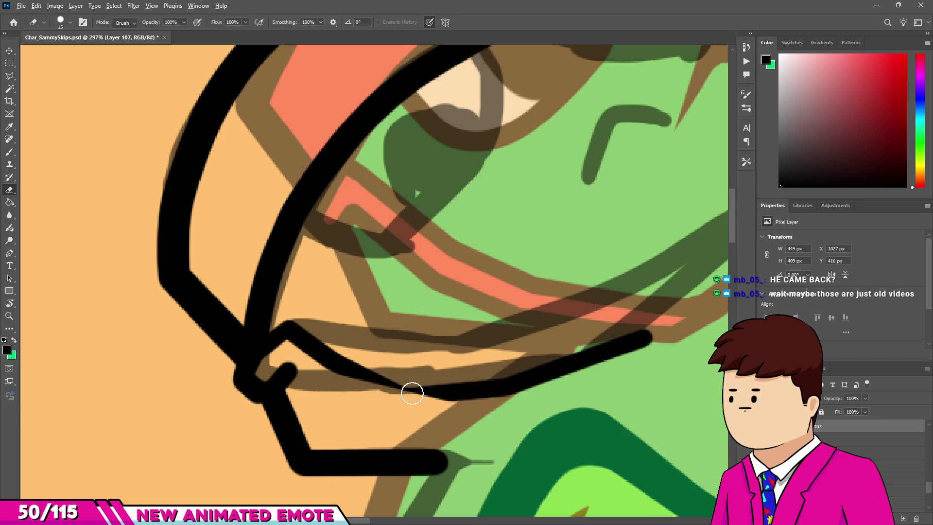
drag(340, 381, 496, 407)
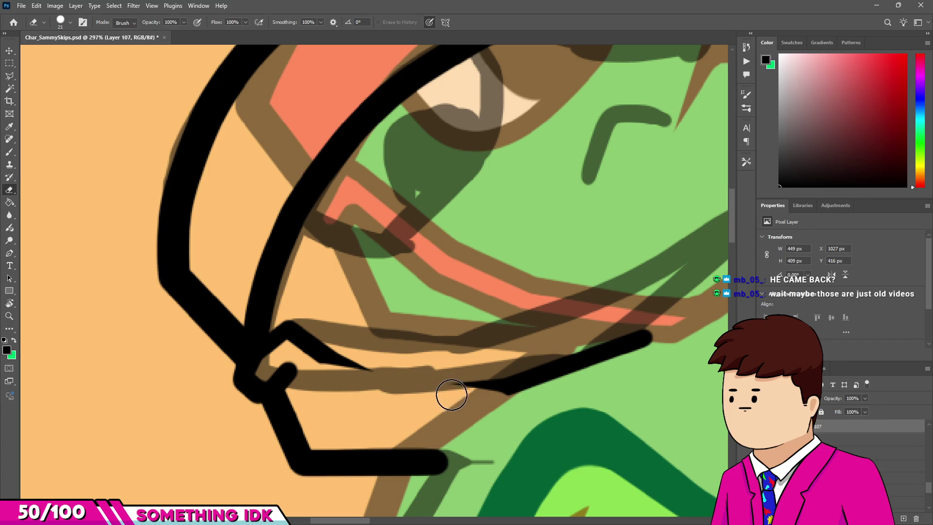
mouse_move(565, 384)
mouse_down()
mouse_move(648, 335)
mouse_move(514, 375)
mouse_up()
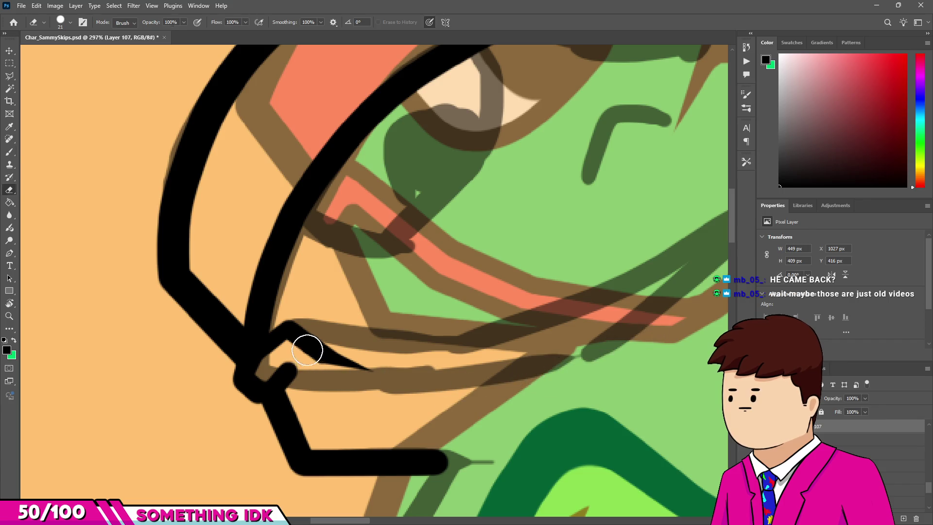
mouse_move(307, 350)
mouse_down()
mouse_move(307, 365)
mouse_move(381, 371)
mouse_up()
Step: Redraw two parallel straight black jaw lines beneath the frog's face
key(b)
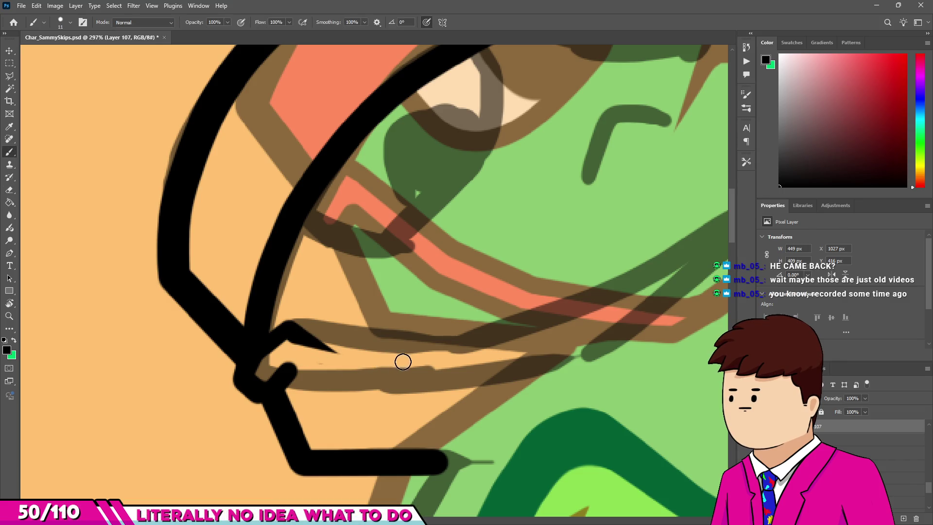
shift+click(403, 361)
shift+click(544, 345)
scroll(564, 335, down, 2)
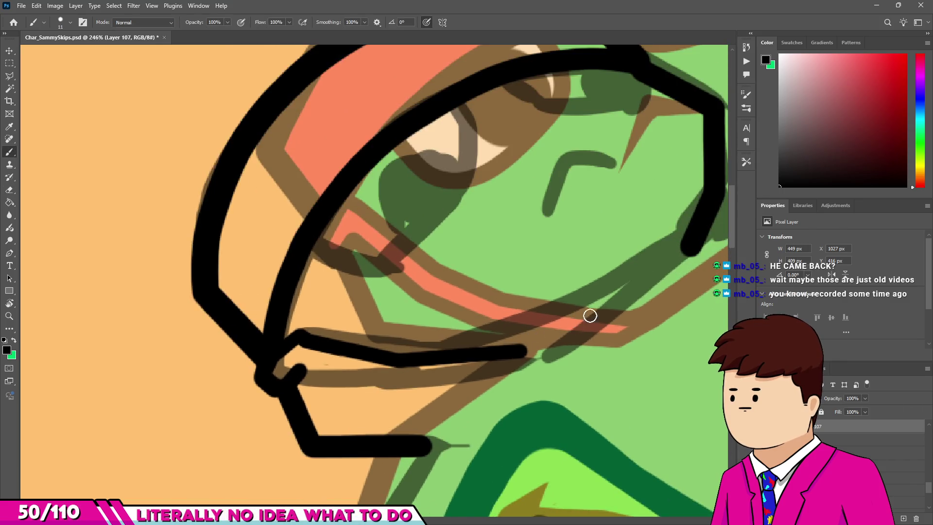
shift+click(615, 307)
scroll(581, 310, down, 2)
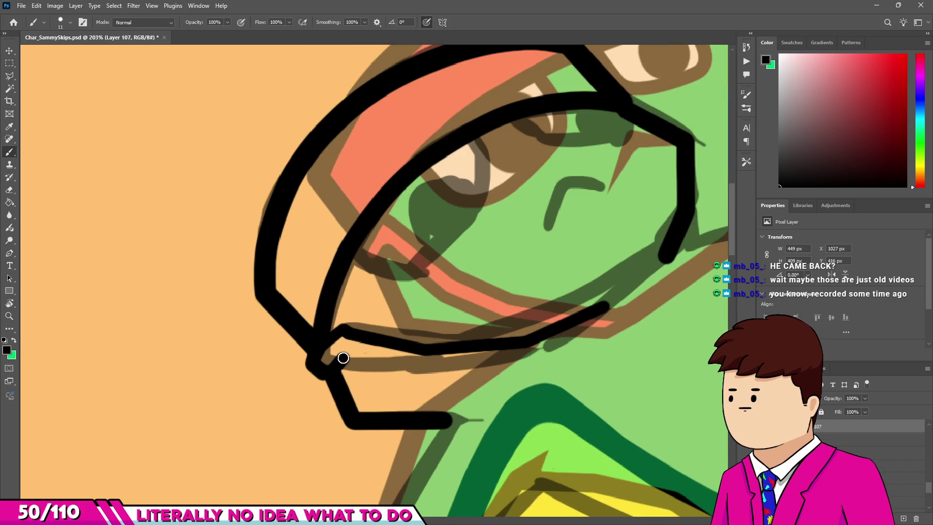
shift+click(428, 372)
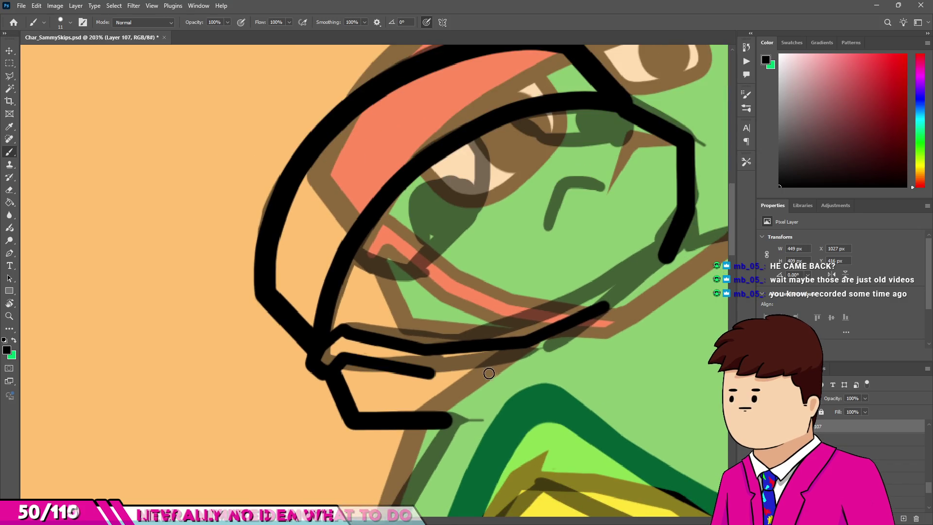
shift+click(543, 356)
Step: Join the two jaw lines' ends at the chin with a 15 px brush
scroll(593, 328, down, 3)
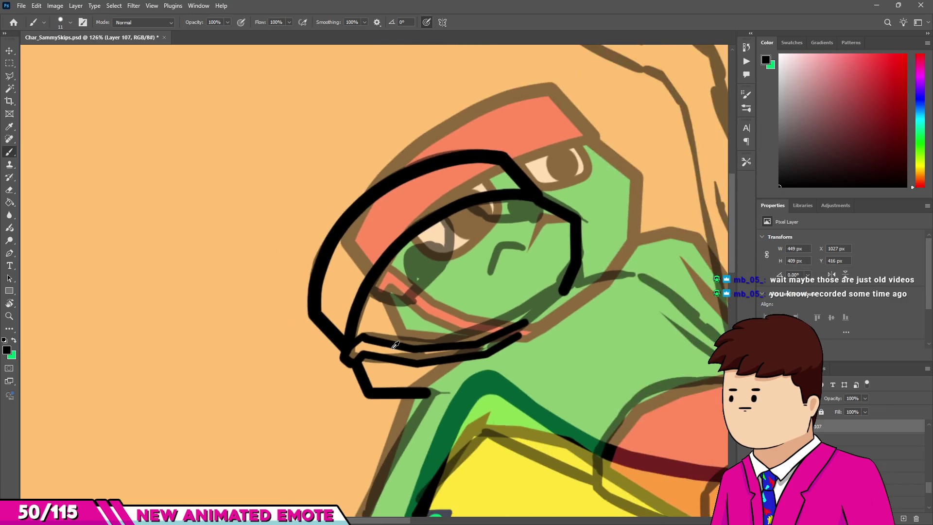
scroll(476, 330, up, 4)
scroll(477, 330, up, 2)
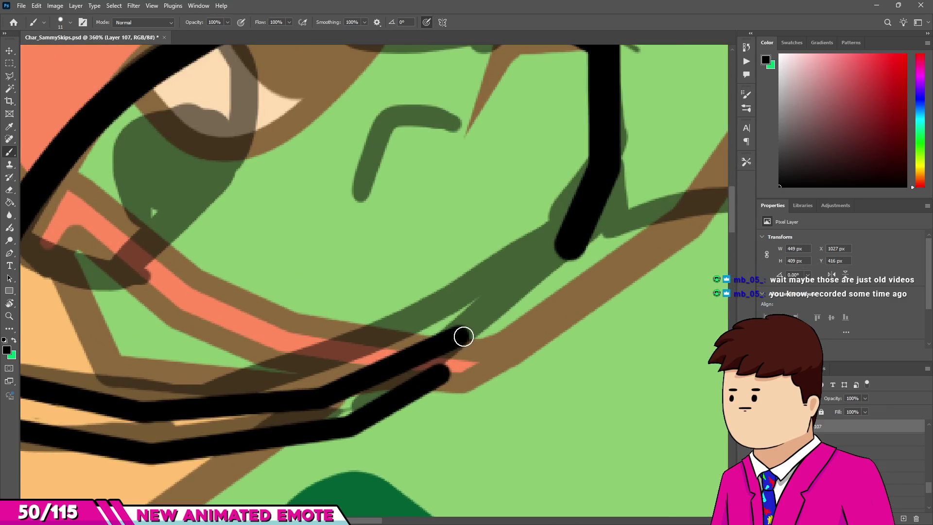
drag(466, 331, 444, 374)
scroll(486, 311, down, 1)
key(bracketright)
scroll(511, 285, up, 2)
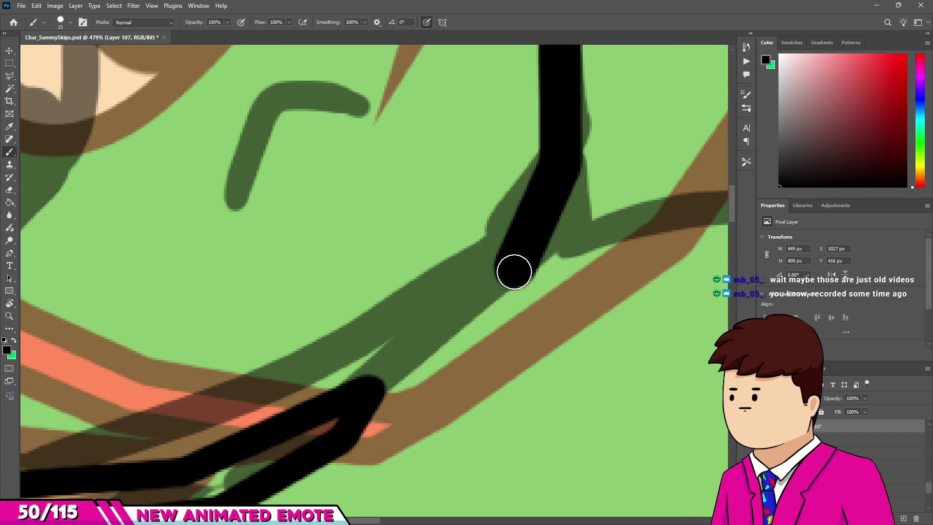
shift+click(382, 378)
scroll(383, 378, down, 6)
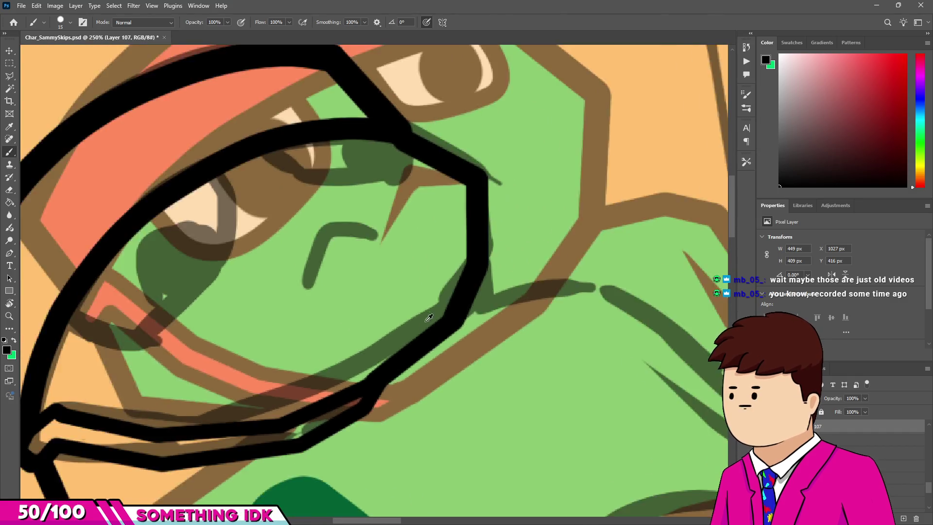
scroll(453, 237, down, 4)
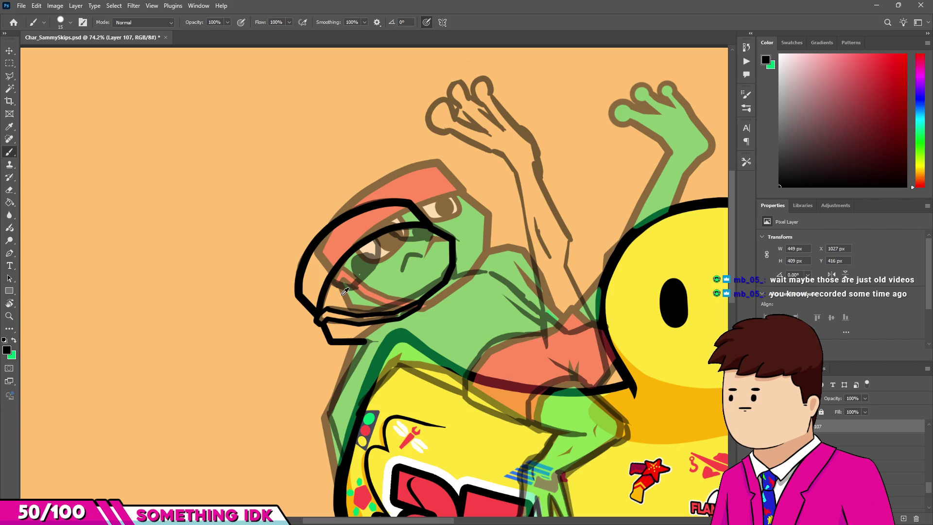
scroll(366, 247, down, 3)
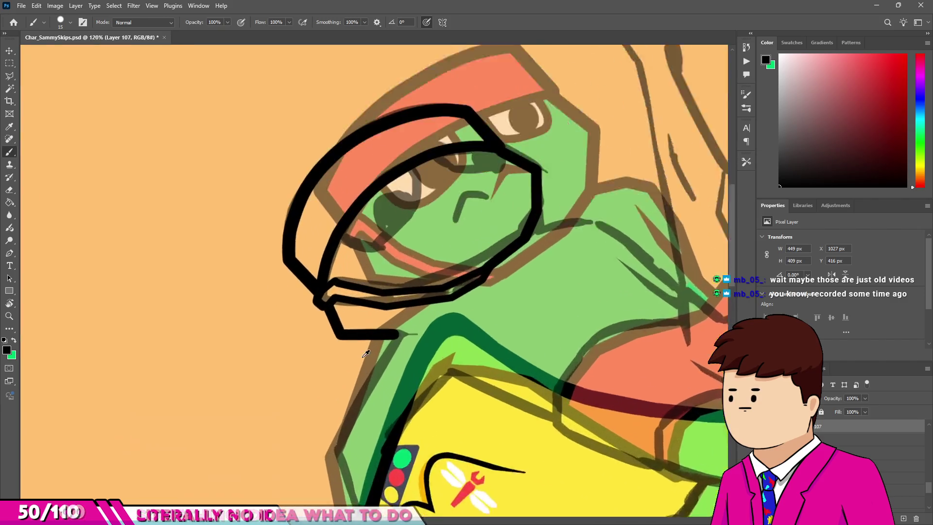
scroll(418, 297, up, 8)
Step: Add a short neck line from the lower jaw stroke's end, discarding a 19 px end dab
key(bracketright)
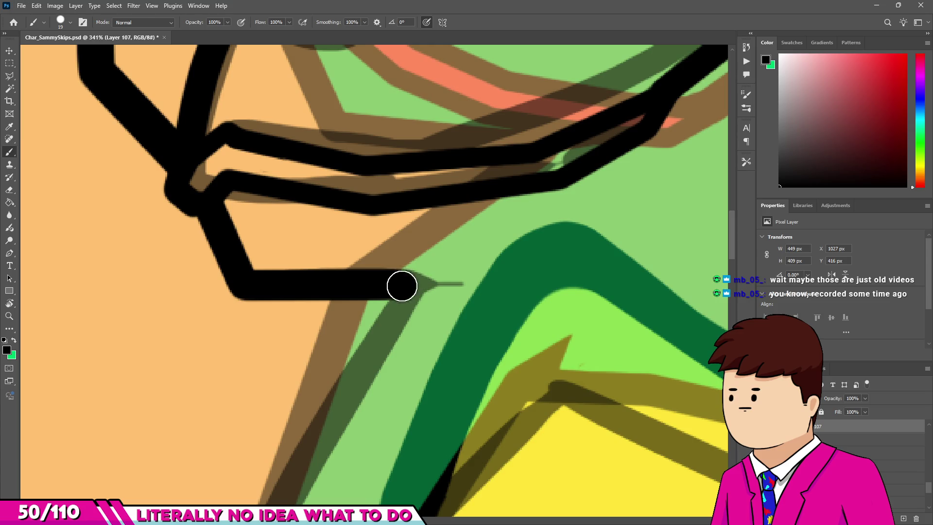
click(402, 285)
key(bracketleft)
key(ctrl+z)
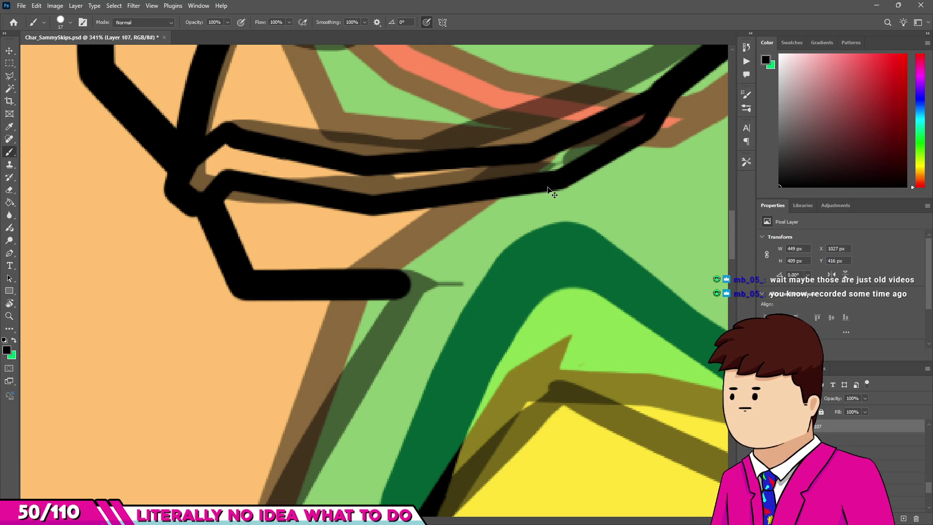
scroll(548, 183, down, 5)
scroll(370, 247, up, 2)
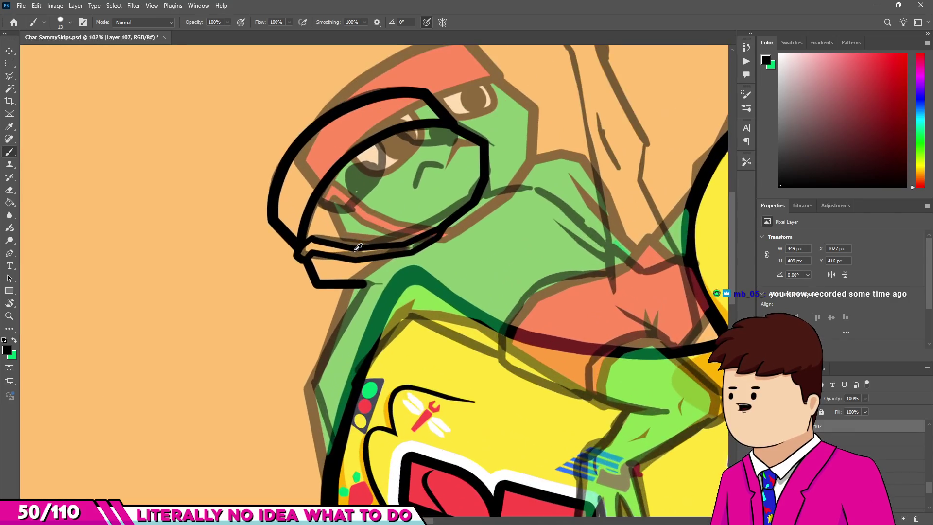
scroll(371, 247, down, 1)
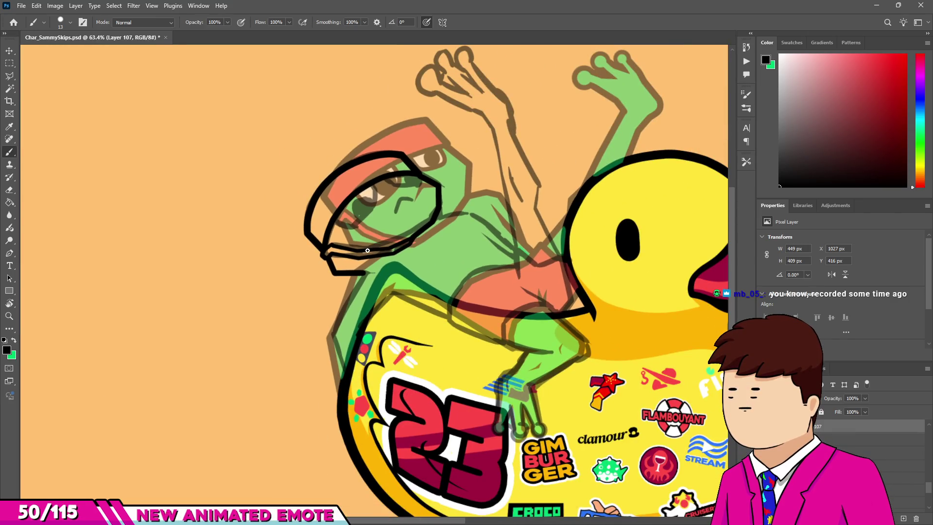
scroll(374, 247, up, 2)
scroll(377, 246, up, 2)
scroll(377, 252, down, 1)
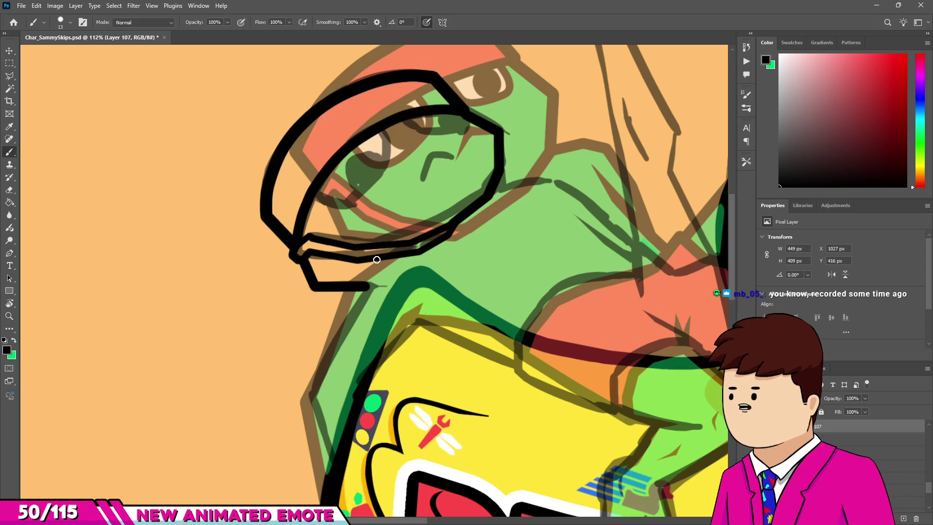
scroll(328, 246, up, 3)
shift+click(474, 249)
scroll(473, 249, down, 3)
scroll(438, 238, down, 3)
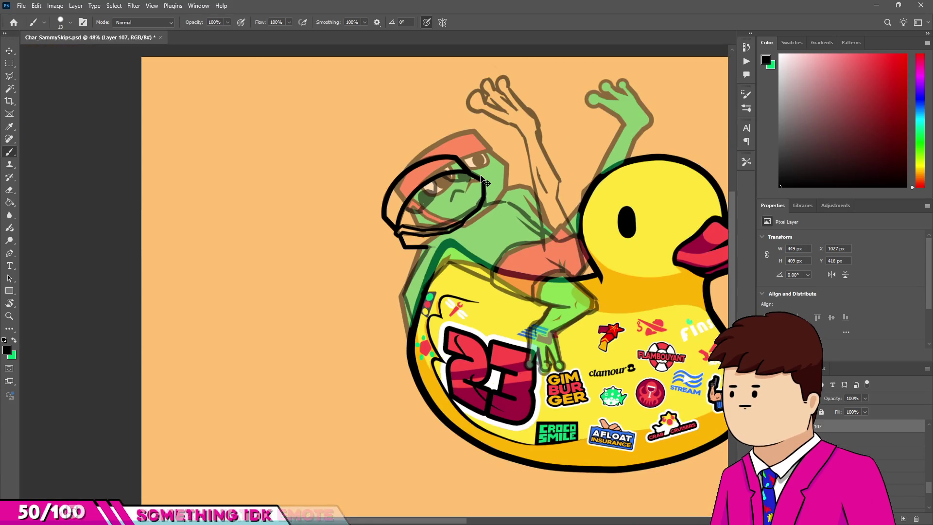
scroll(402, 226, up, 3)
scroll(422, 283, up, 6)
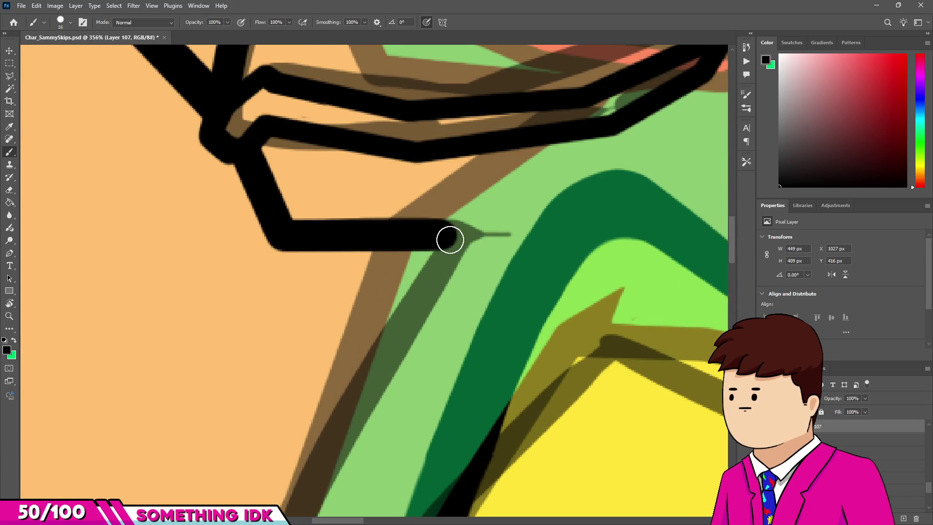
Step: Draw the straight black neck outline down from the jaw line onto the body
scroll(450, 240, down, 2)
scroll(452, 223, down, 2)
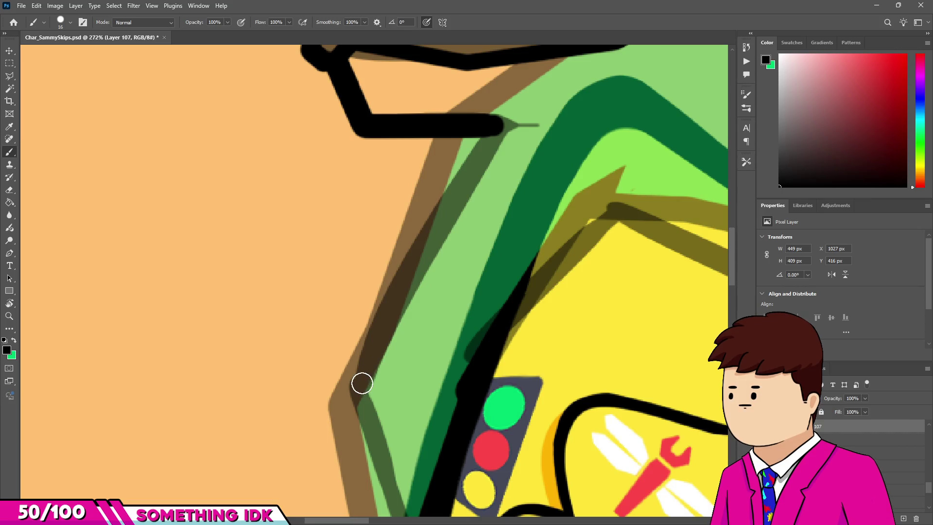
shift+click(362, 384)
scroll(374, 413, down, 3)
scroll(387, 448, up, 4)
shift+click(388, 447)
scroll(399, 365, down, 4)
scroll(406, 311, down, 2)
scroll(409, 286, down, 2)
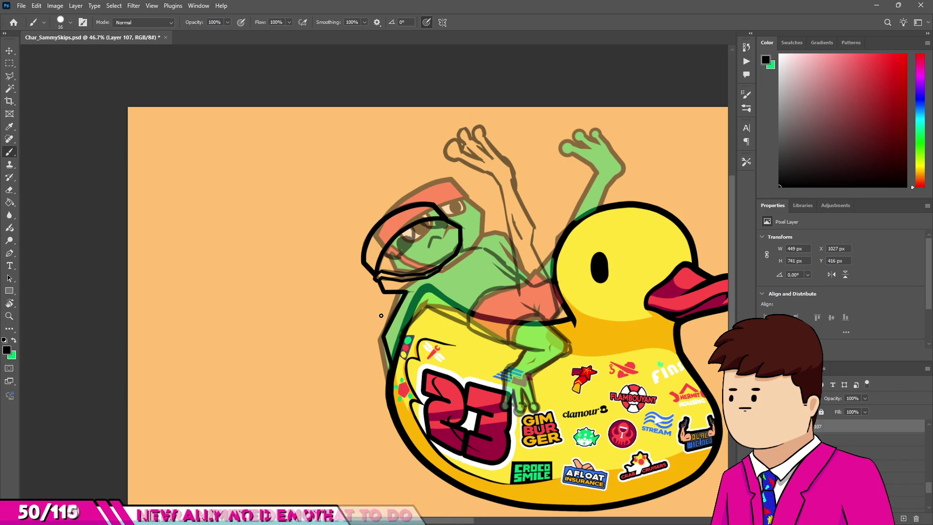
scroll(389, 317, up, 2)
scroll(428, 322, up, 2)
scroll(434, 323, up, 3)
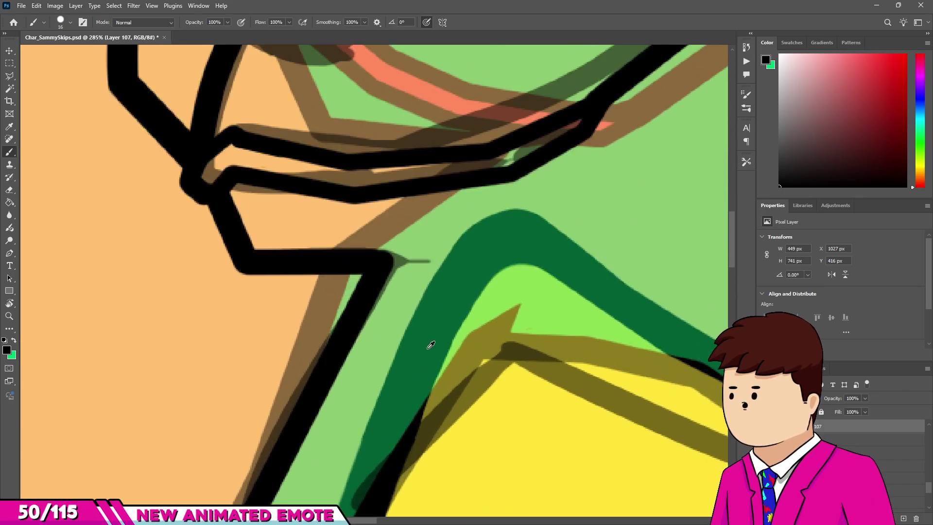
scroll(418, 349, down, 4)
scroll(386, 462, up, 2)
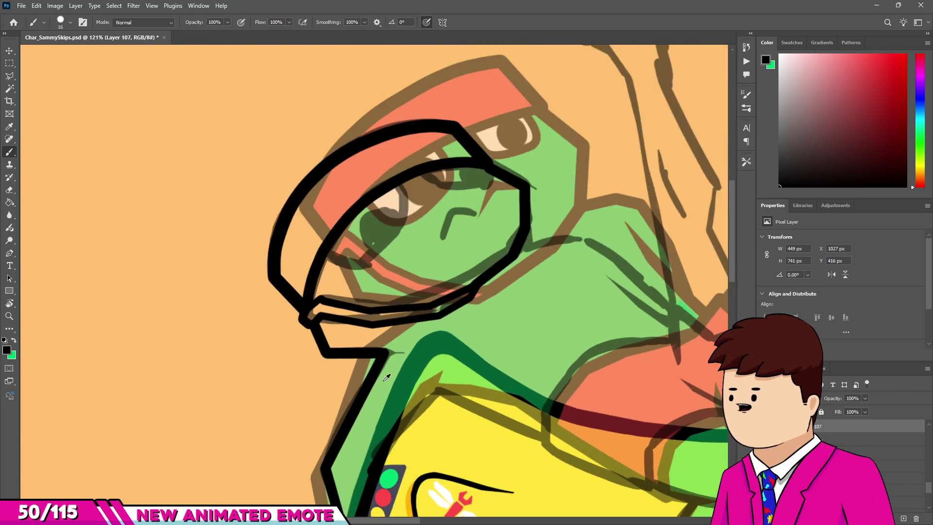
scroll(386, 462, up, 1)
scroll(386, 463, up, 1)
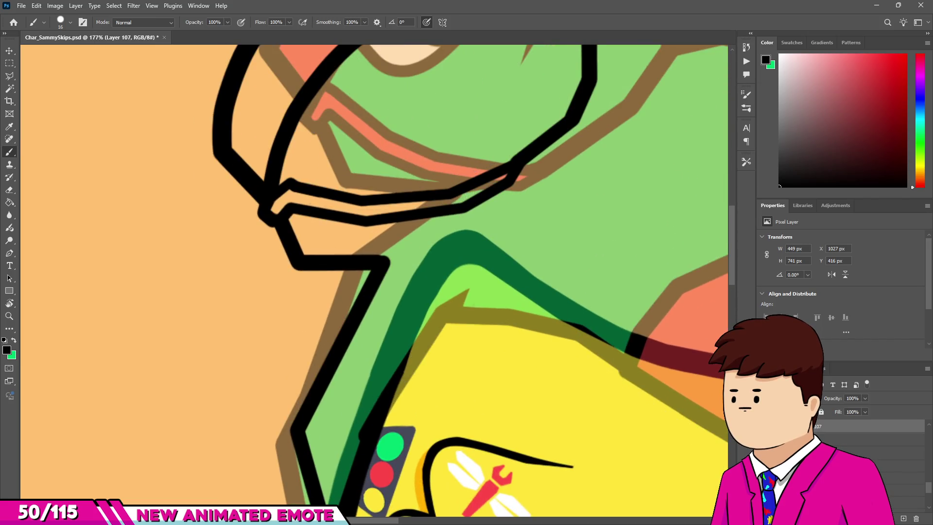
scroll(377, 421, up, 2)
scroll(377, 420, up, 1)
Step: Ink the yellow duck's corner and upper edge with a 12 px brush
drag(377, 421, 379, 405)
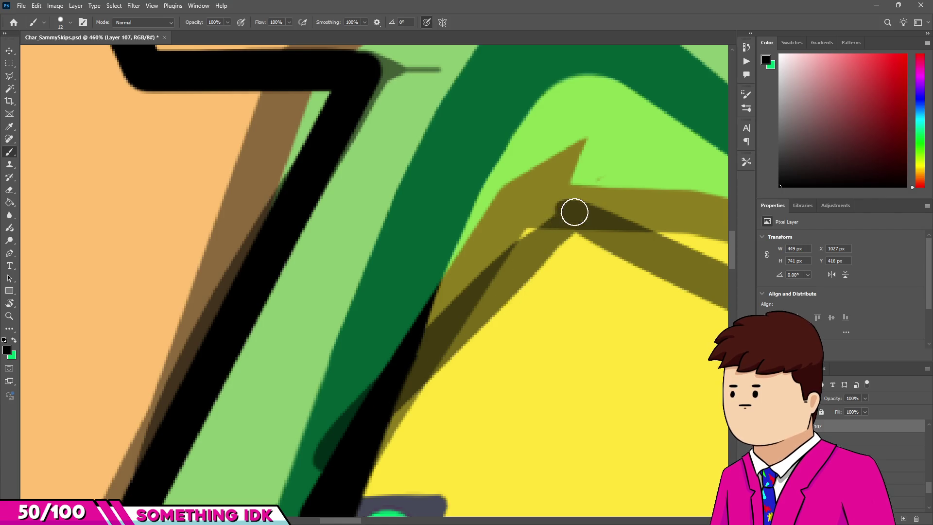
drag(575, 213, 399, 418)
scroll(398, 418, down, 3)
scroll(340, 291, up, 2)
drag(279, 238, 558, 372)
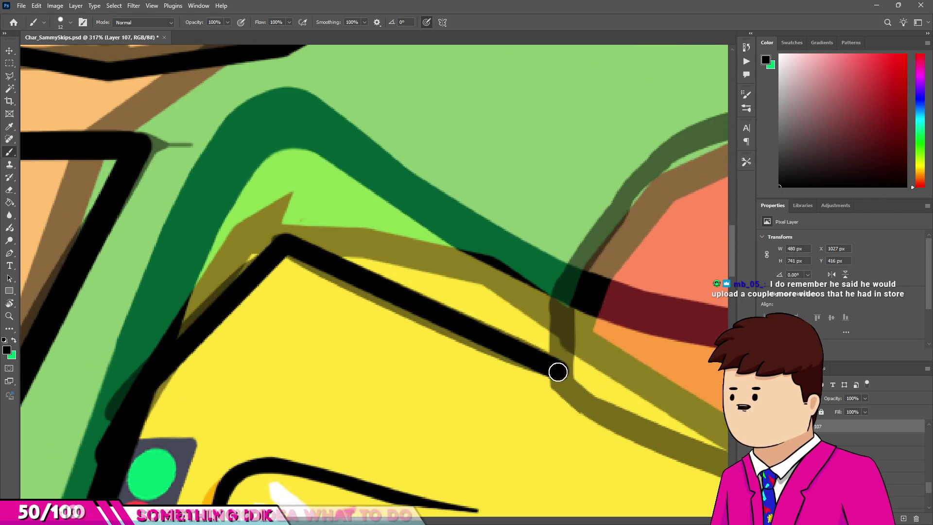
scroll(459, 334, up, 1)
scroll(302, 250, up, 1)
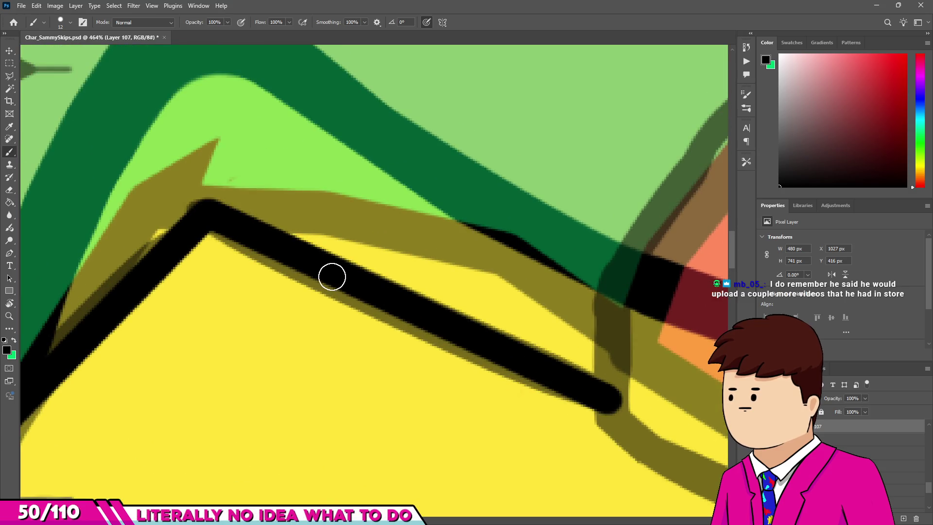
shift+click(306, 261)
scroll(214, 216, down, 4)
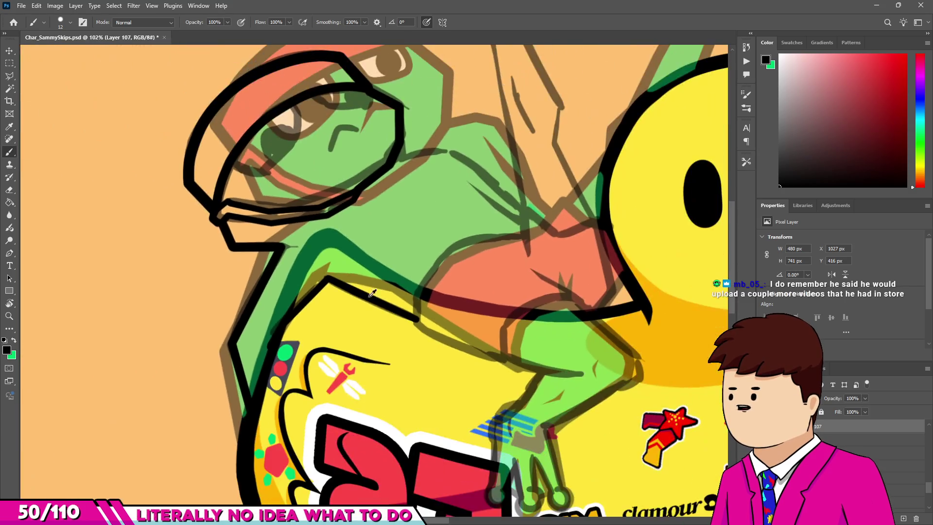
scroll(305, 250, up, 3)
scroll(305, 250, up, 3)
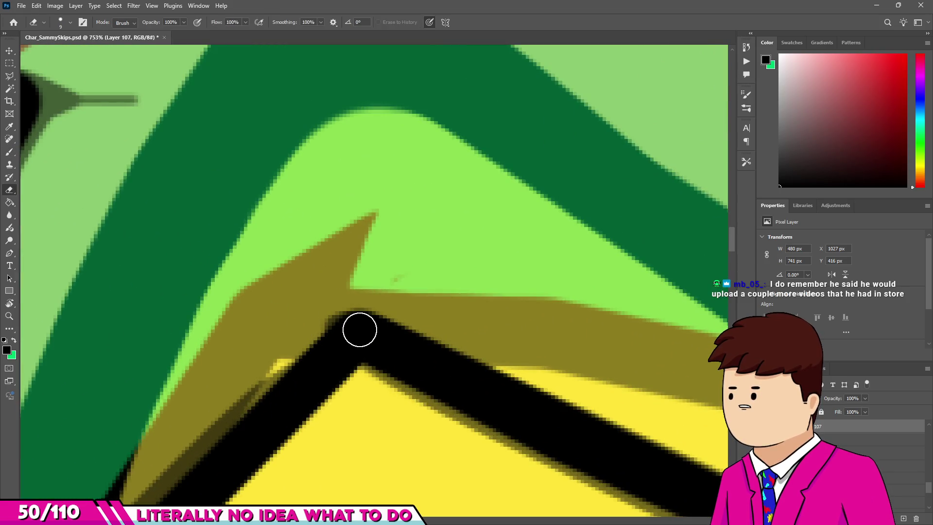
Step: Extend the shoulder outline and erase its end into a sharp point
drag(362, 329, 418, 269)
key(e)
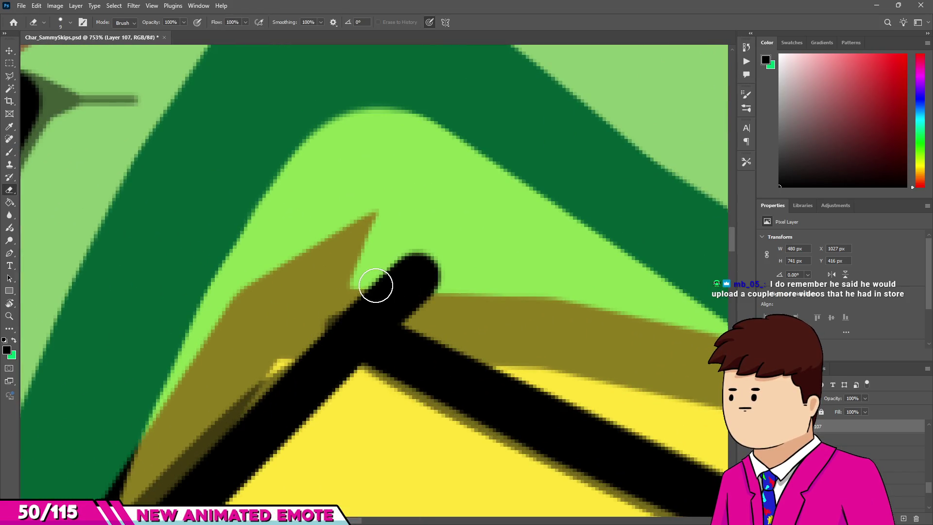
mouse_move(362, 287)
mouse_down()
mouse_move(439, 293)
mouse_move(445, 249)
mouse_up()
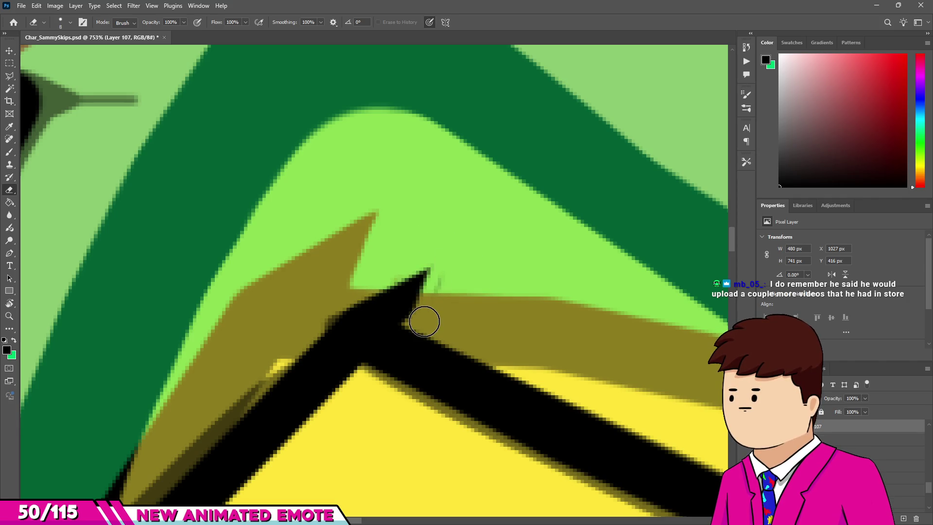
scroll(362, 285, down, 9)
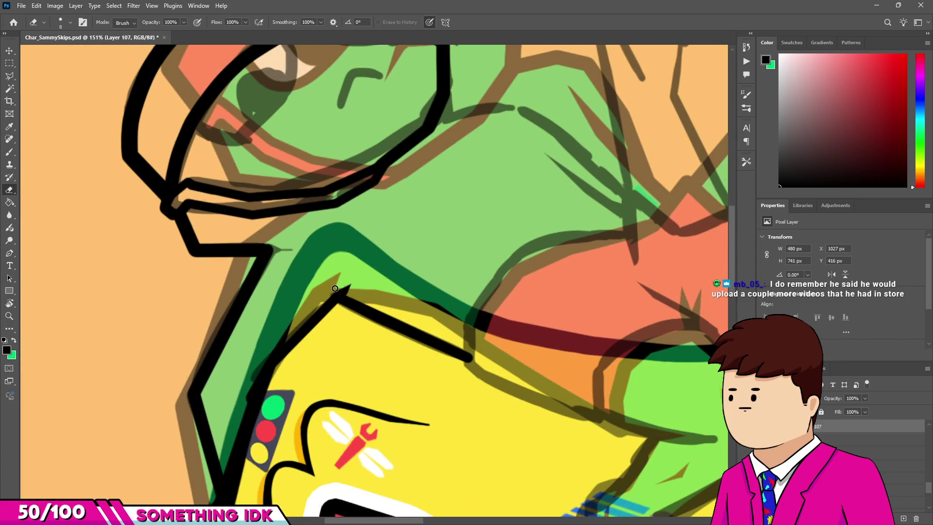
scroll(355, 298, down, 4)
scroll(441, 318, up, 5)
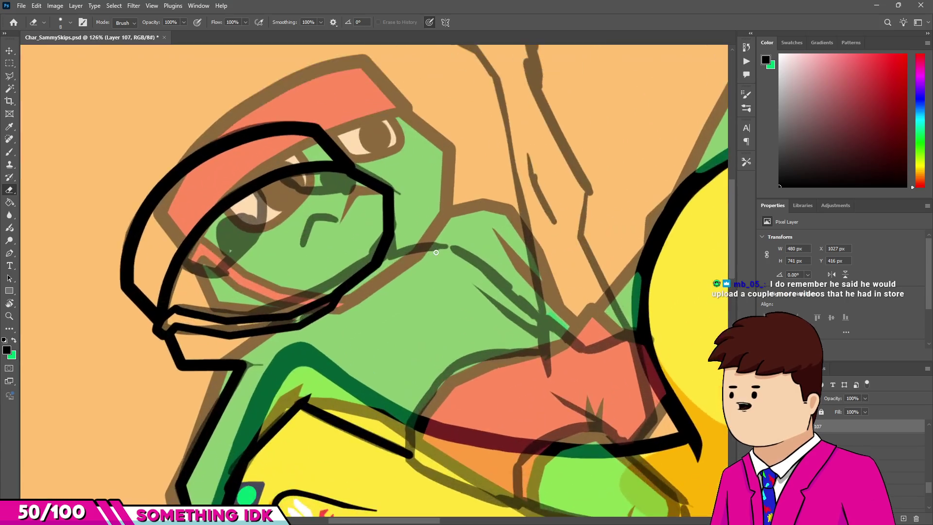
key(b)
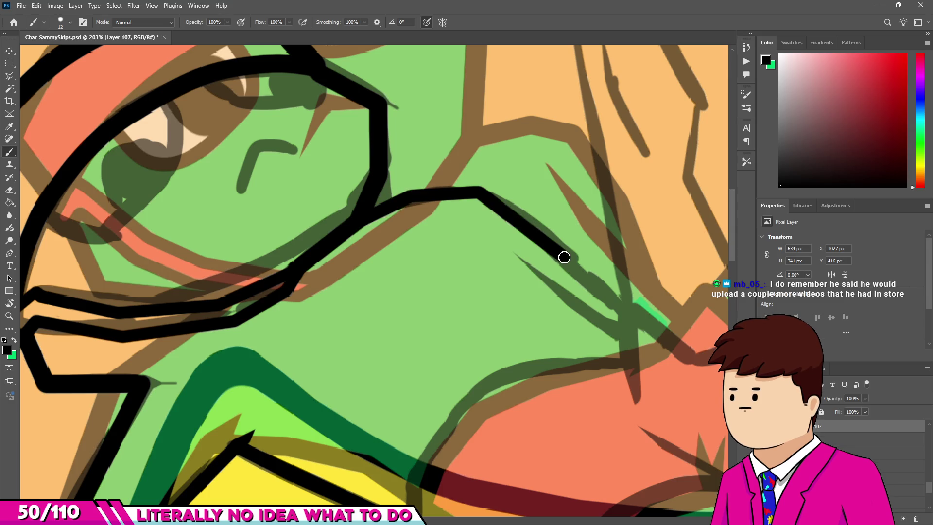
Step: Extend the jaw outline and draw a straight crease line just below it
shift+click(631, 319)
scroll(630, 319, down, 5)
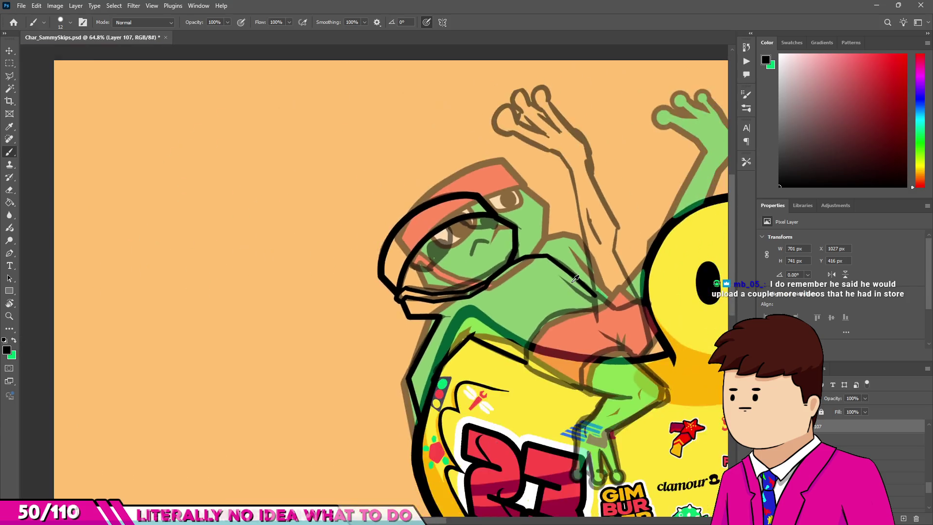
scroll(563, 275, up, 4)
scroll(563, 274, up, 4)
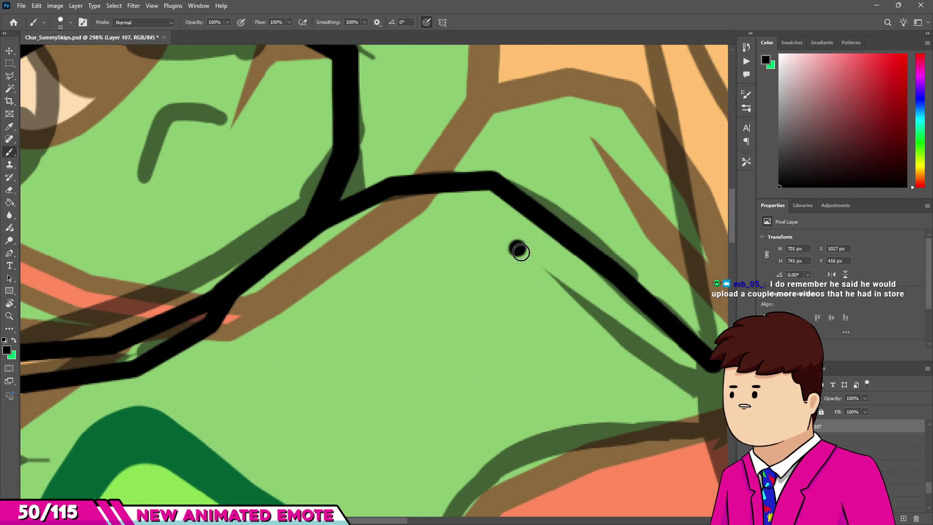
shift+click(630, 344)
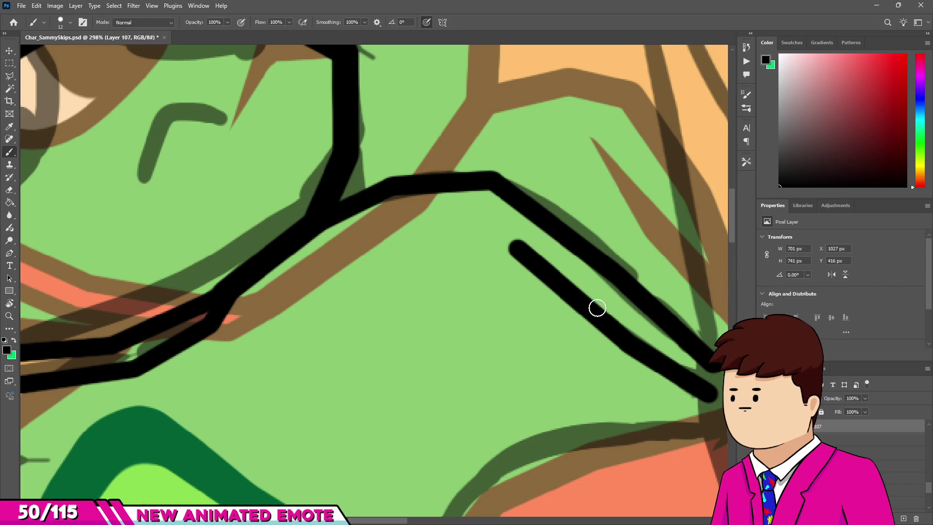
key(e)
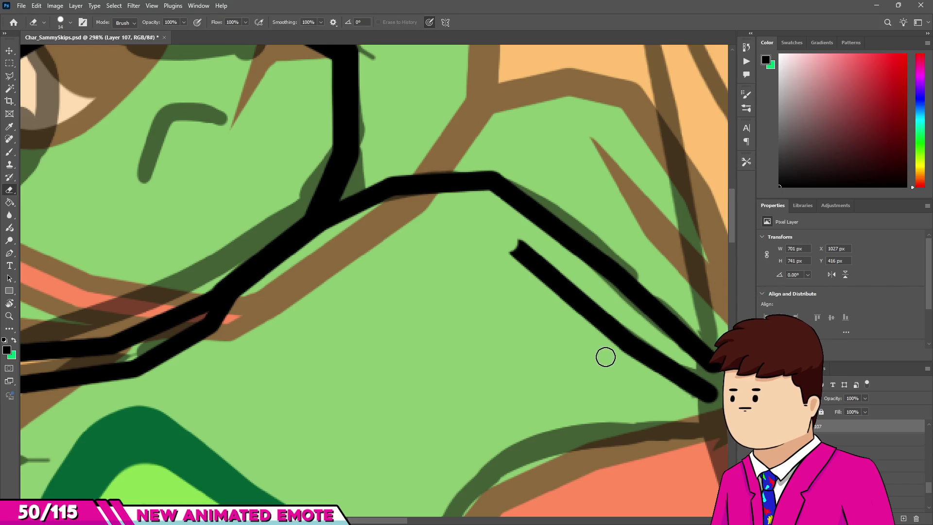
scroll(500, 265, down, 5)
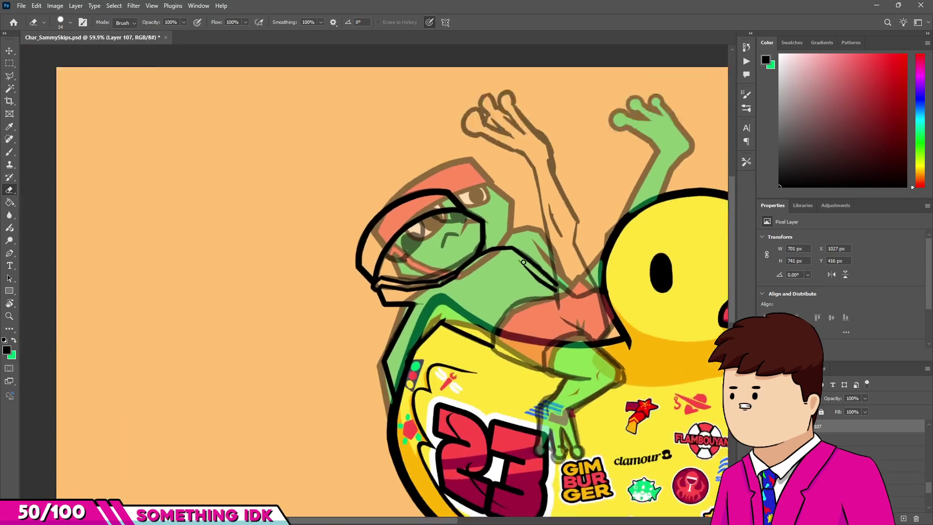
scroll(524, 263, up, 5)
scroll(559, 282, up, 3)
key(bracketright)
key(bracketright)
key(bracketright)
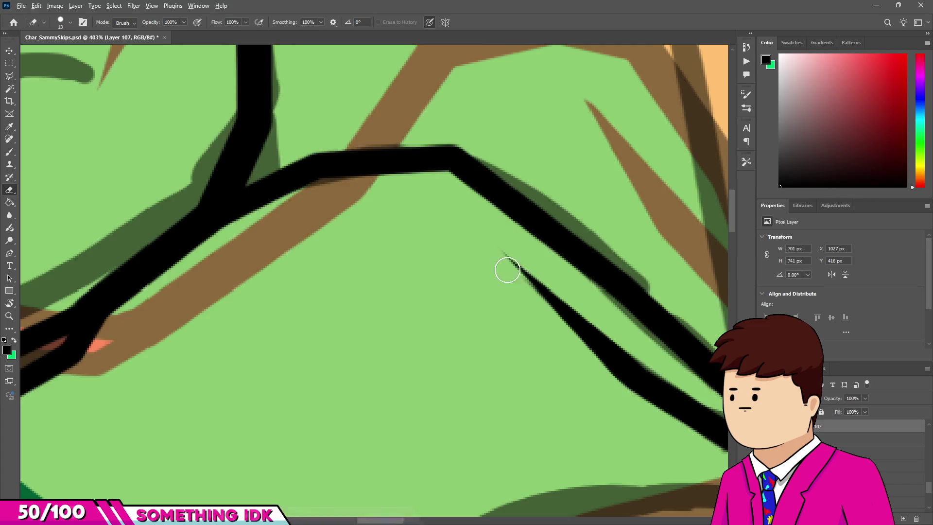
scroll(508, 270, down, 3)
scroll(508, 271, down, 3)
scroll(284, 284, up, 4)
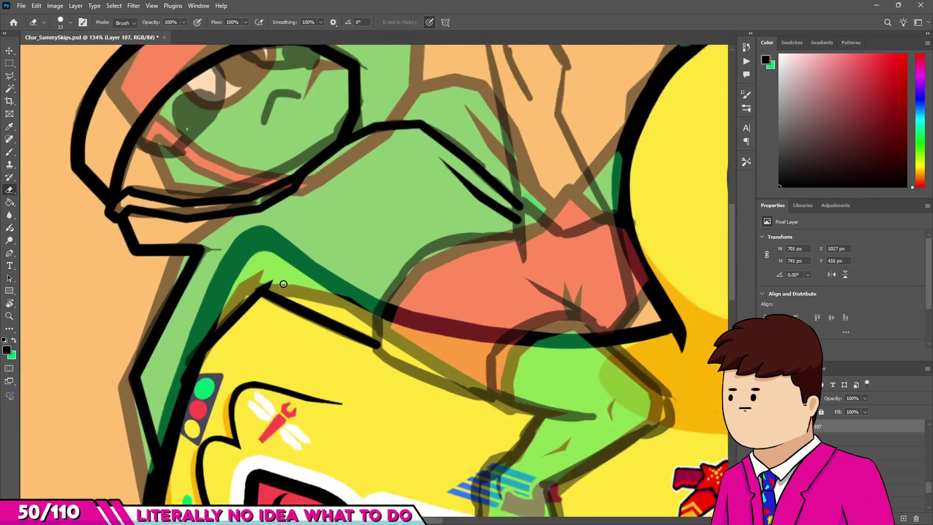
scroll(284, 283, up, 1)
key(b)
Step: Paint a vertical line down from the crease and taper its edge with the eraser
scroll(343, 328, up, 2)
scroll(322, 373, up, 1)
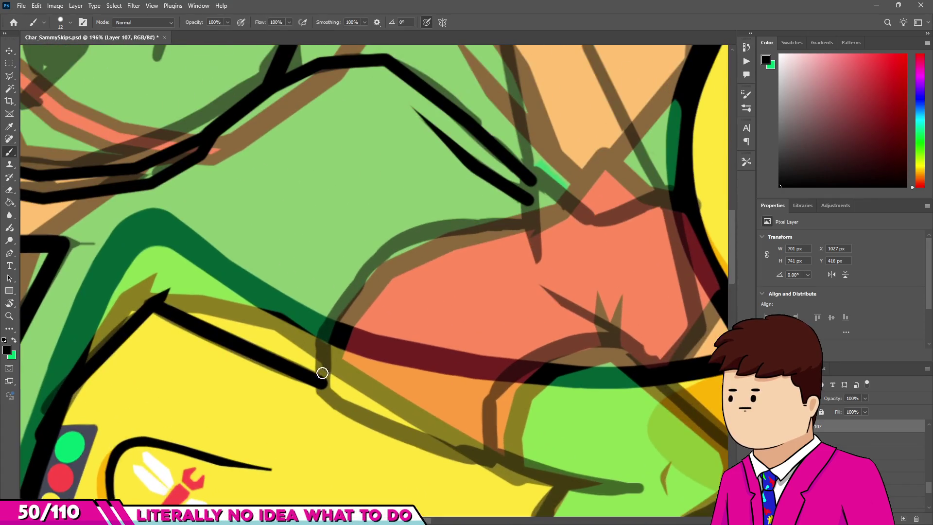
scroll(335, 323, up, 2)
key(bracketright)
key(bracketright)
key(bracketright)
drag(321, 393, 322, 338)
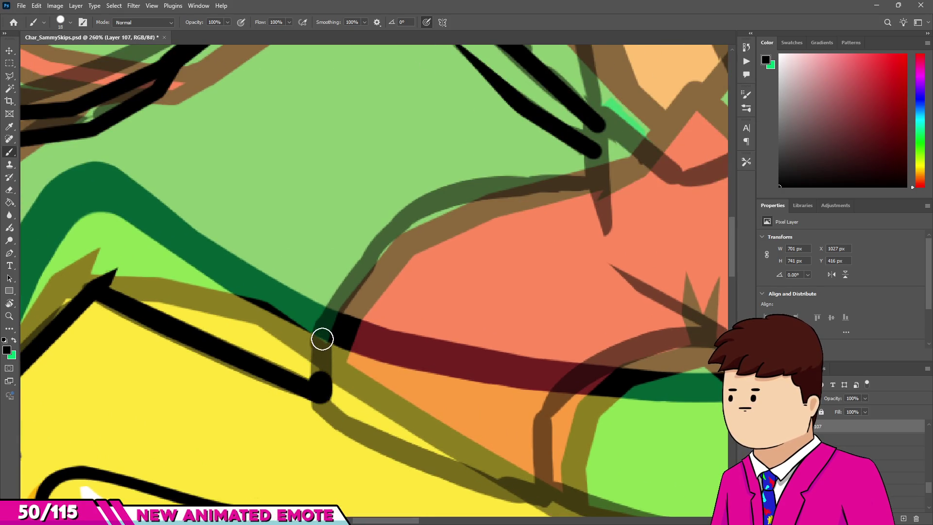
key(ctrl+z)
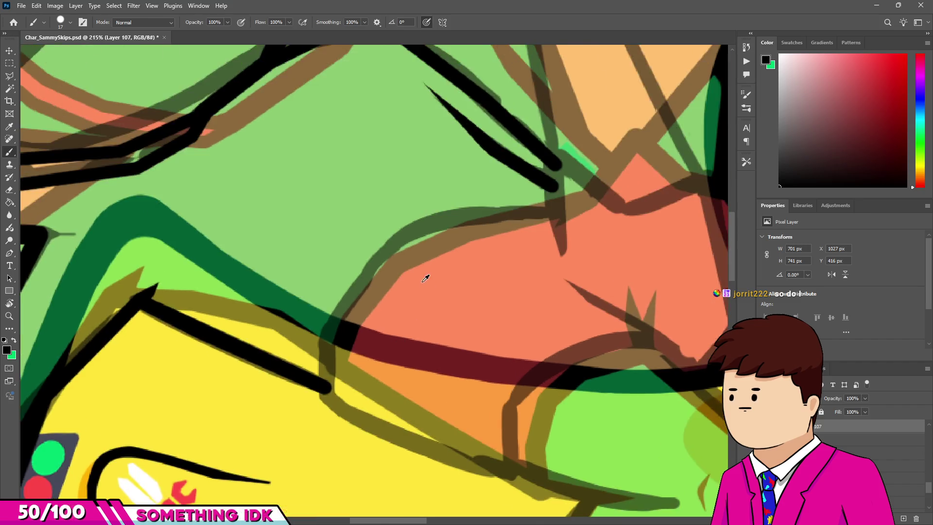
scroll(500, 215, up, 2)
drag(503, 201, 514, 337)
key(e)
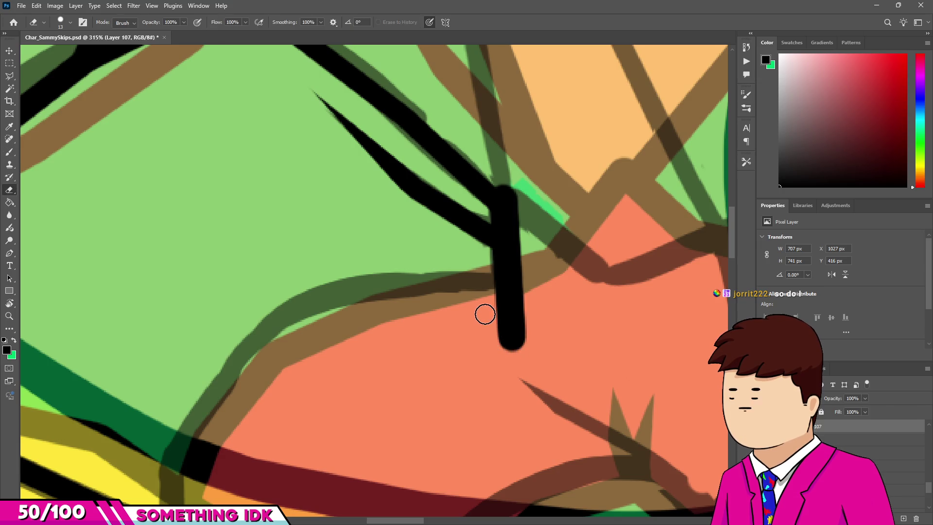
drag(526, 345, 532, 273)
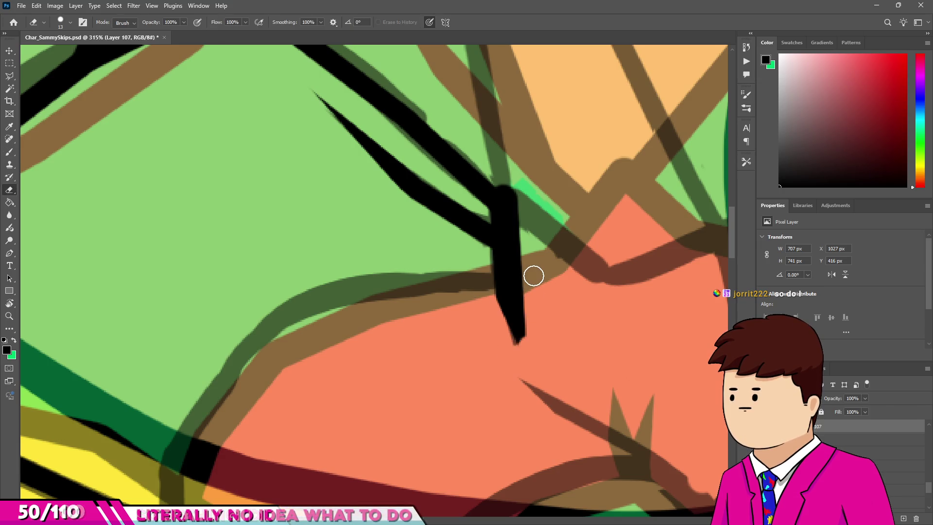
key(v)
key(b)
scroll(521, 260, down, 3)
scroll(439, 263, up, 2)
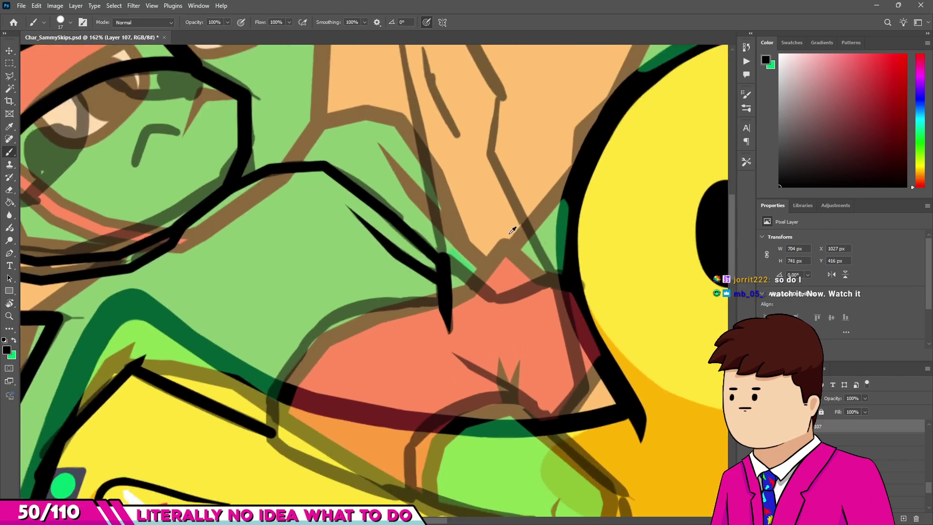
Step: Ink lines from the crease toward the duck and down the side beside it
mouse_move(415, 254)
mouse_down()
mouse_move(508, 294)
mouse_move(599, 262)
mouse_up()
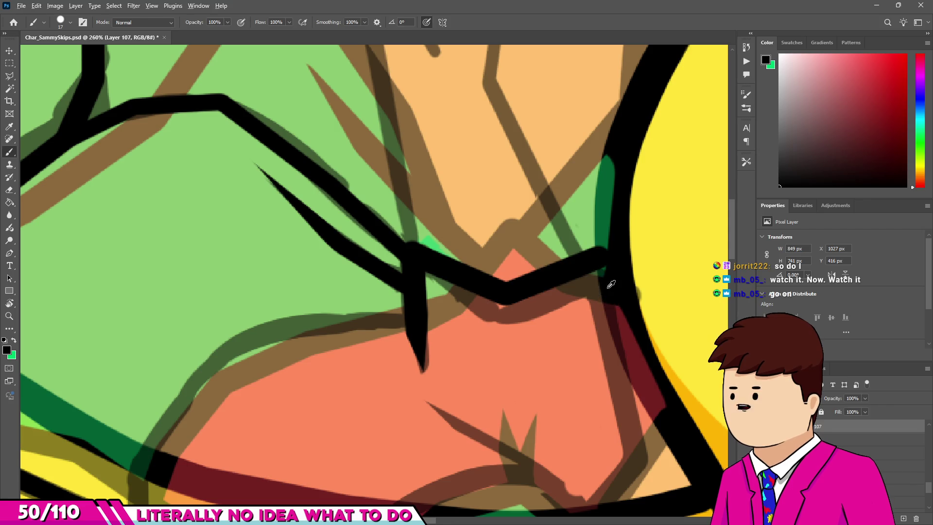
scroll(602, 277, down, 2)
scroll(588, 301, up, 3)
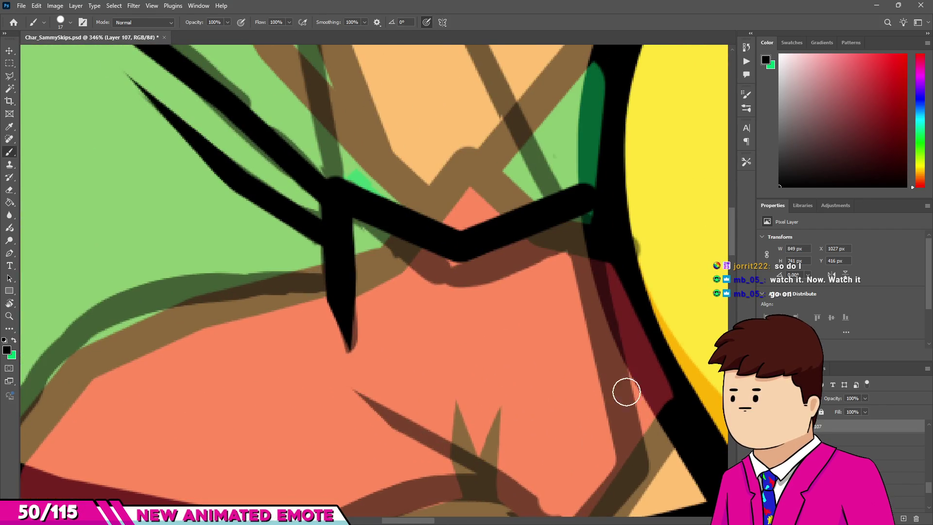
drag(593, 214, 635, 467)
scroll(628, 300, down, 1)
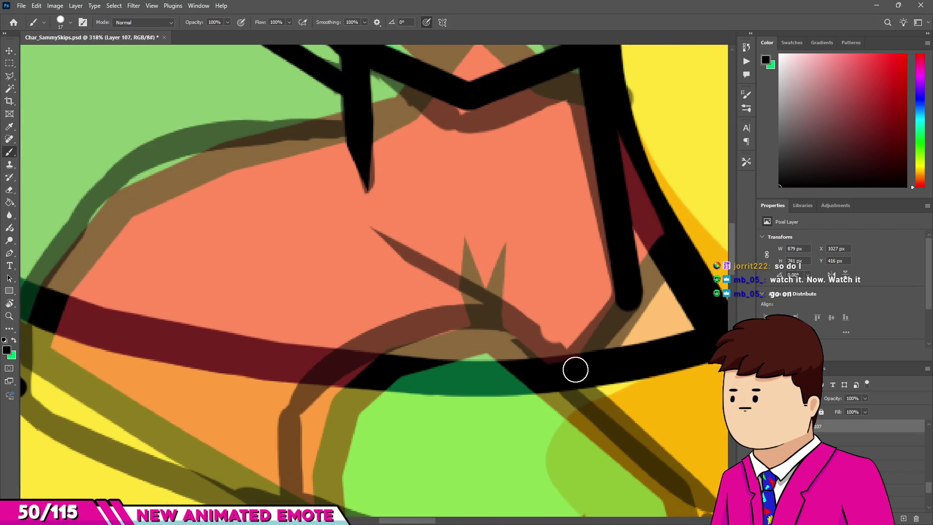
scroll(535, 341, down, 5)
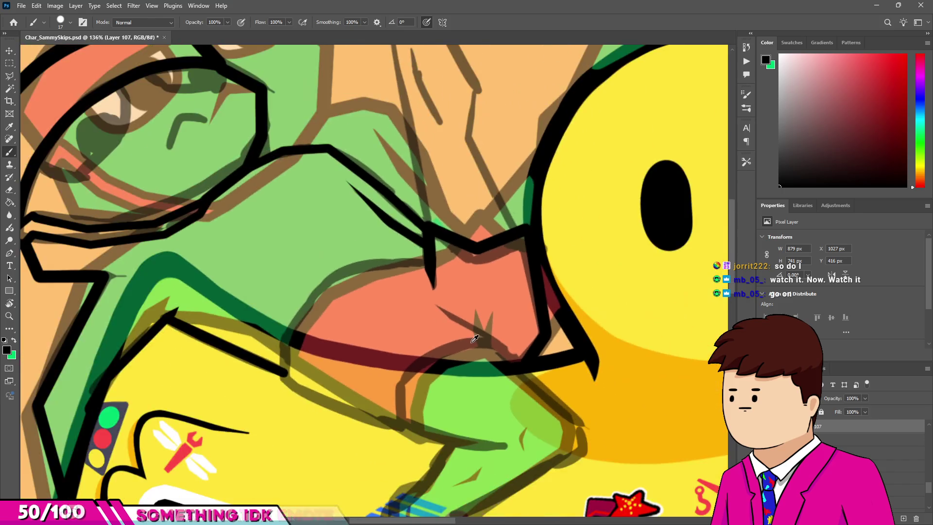
scroll(475, 339, up, 2)
scroll(396, 381, up, 1)
scroll(291, 341, up, 2)
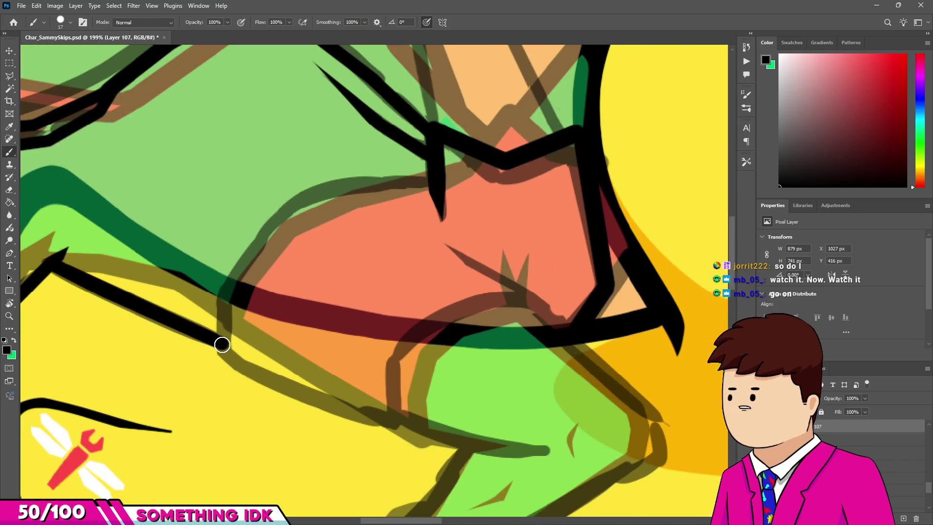
click(223, 349)
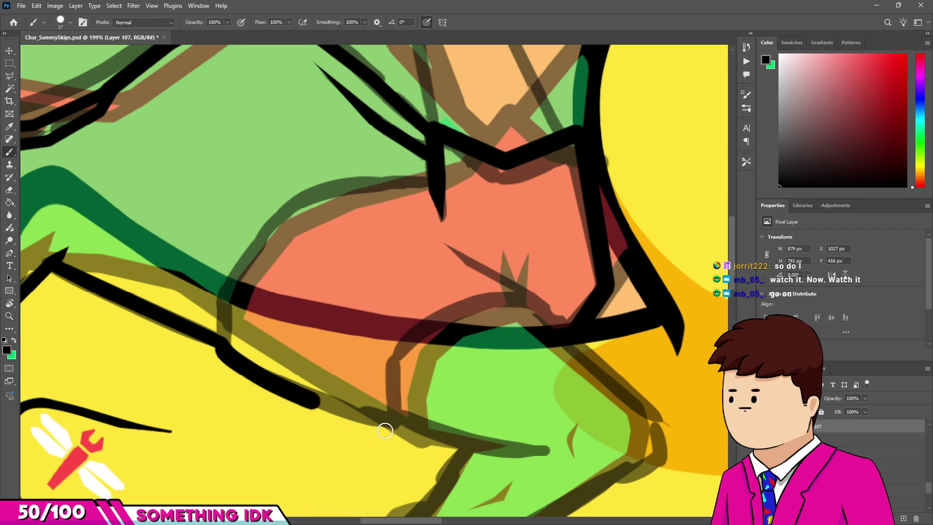
key(ctrl+z)
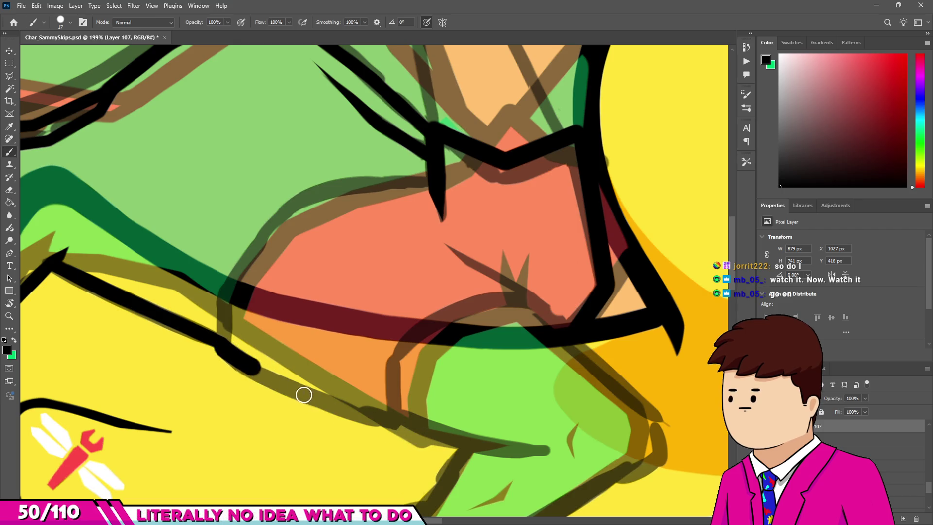
Step: Undo a stray stroke, then curve the arm outline up toward the mouth and extend the mouth line right
scroll(428, 402, down, 10)
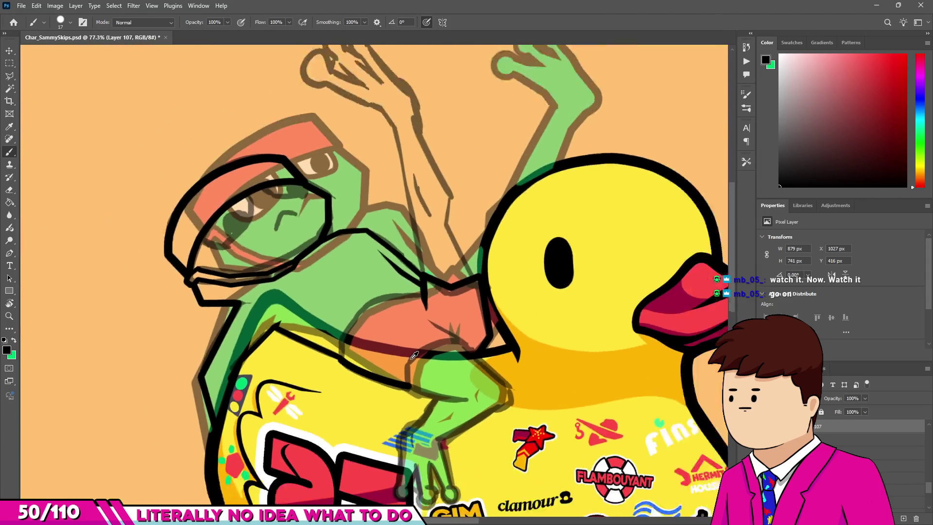
scroll(456, 402, up, 2)
scroll(452, 370, up, 3)
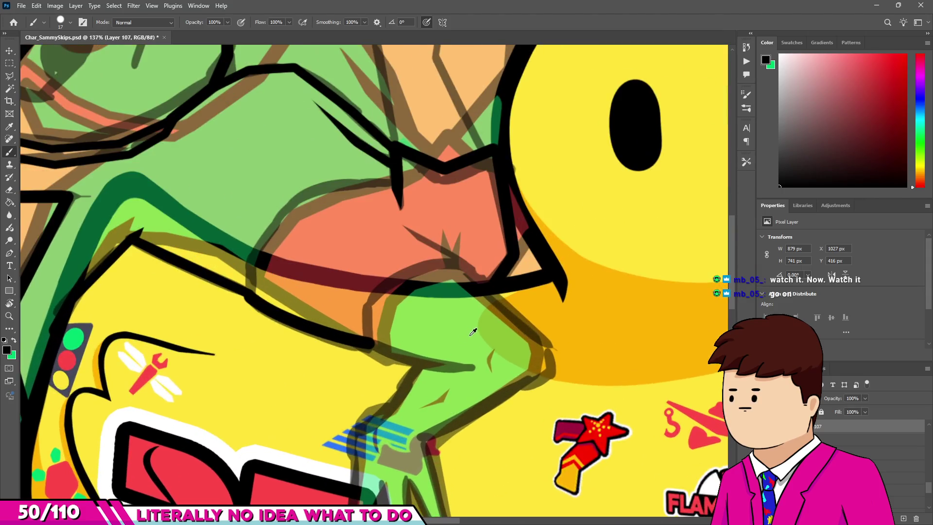
scroll(437, 331, down, 6)
scroll(434, 309, up, 3)
scroll(434, 309, up, 5)
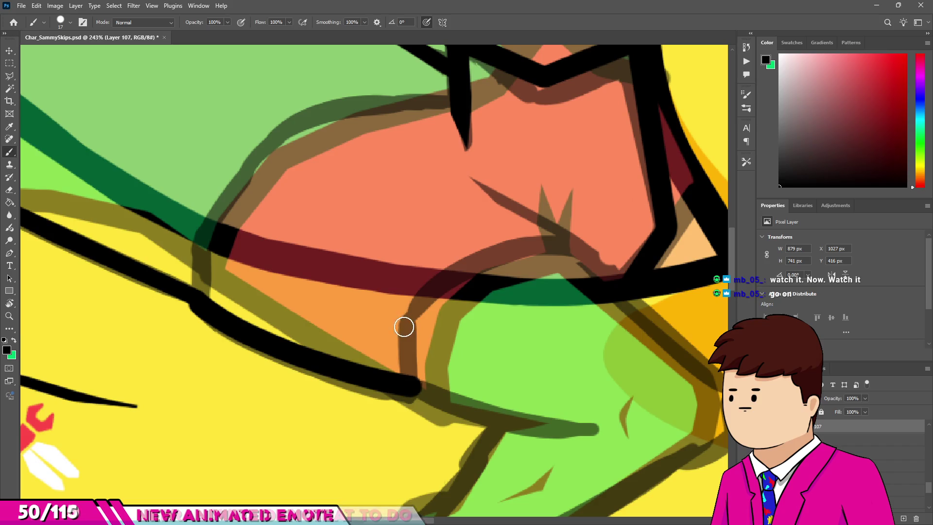
shift+click(407, 328)
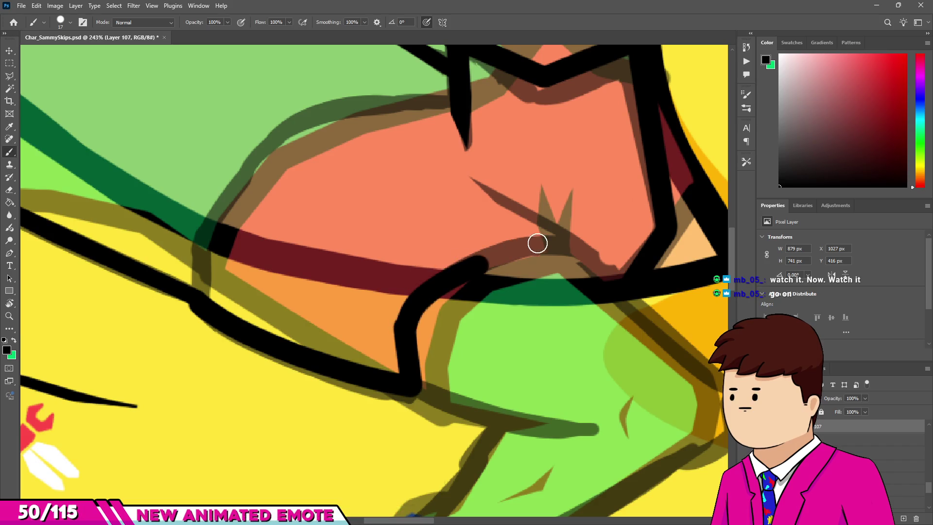
key(ctrl+z)
key(ctrl+z)
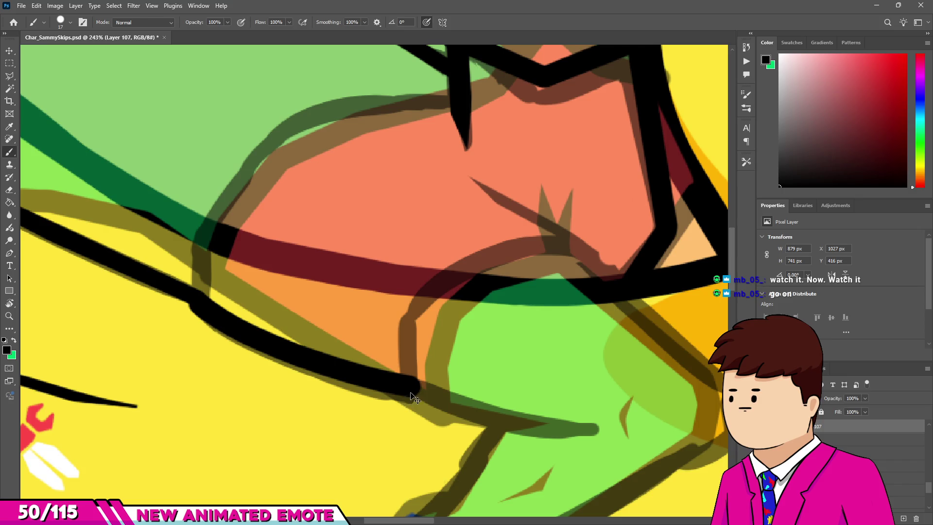
drag(436, 290, 504, 268)
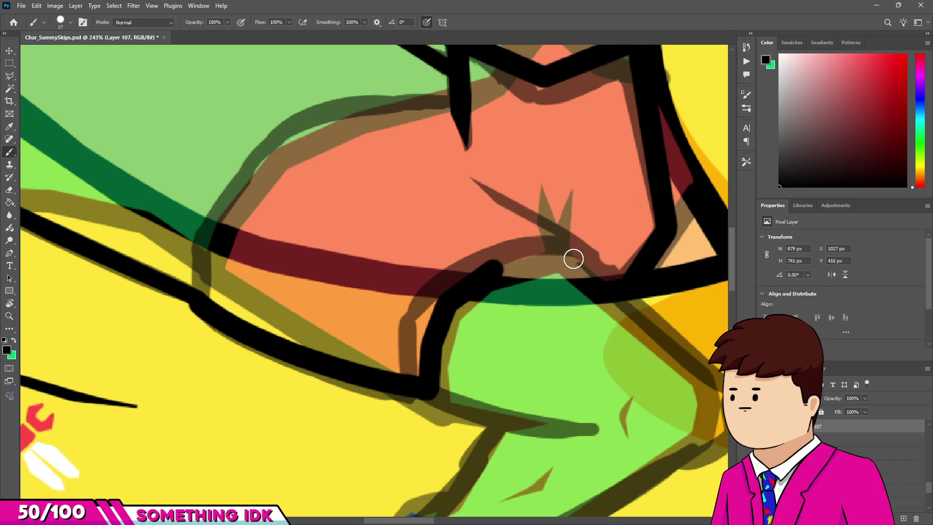
drag(573, 258, 603, 282)
Step: Ink a thick black diagonal line across the red band and erase its upper end into a taper
scroll(611, 290, down, 5)
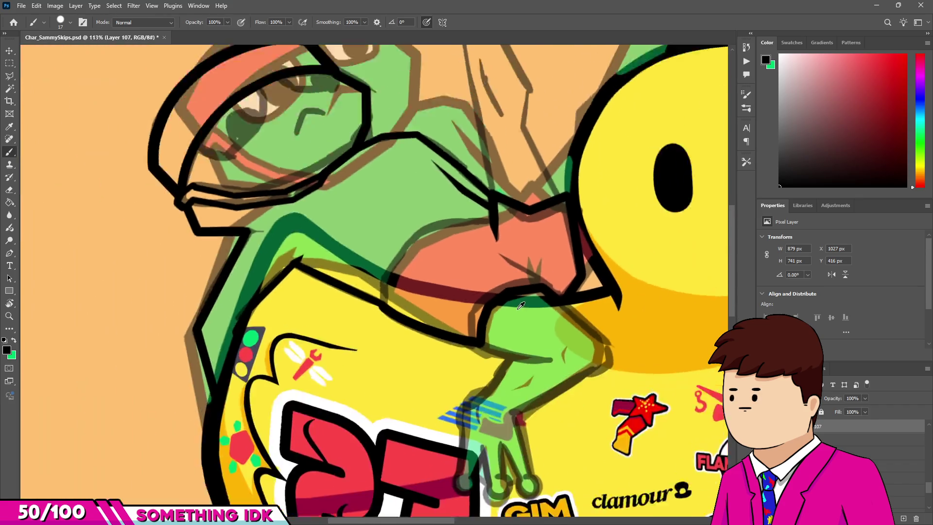
scroll(474, 320, up, 6)
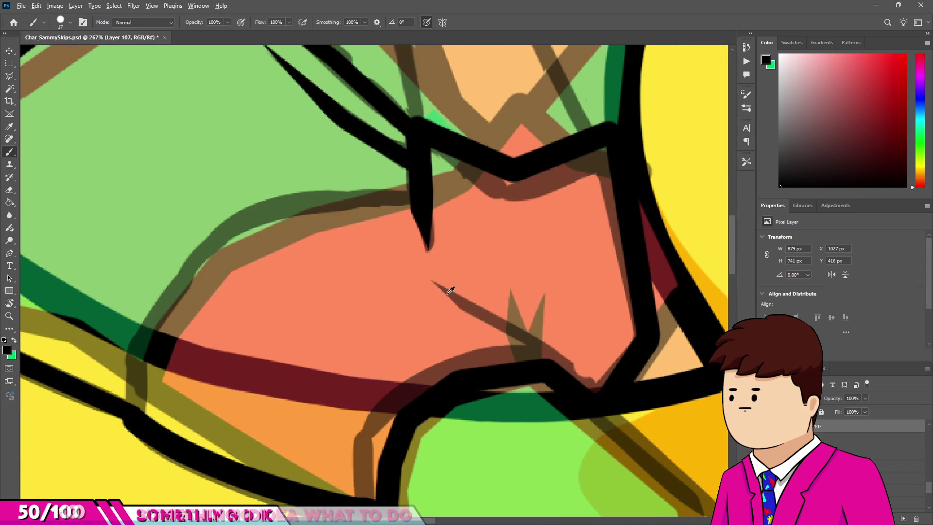
drag(443, 286, 559, 375)
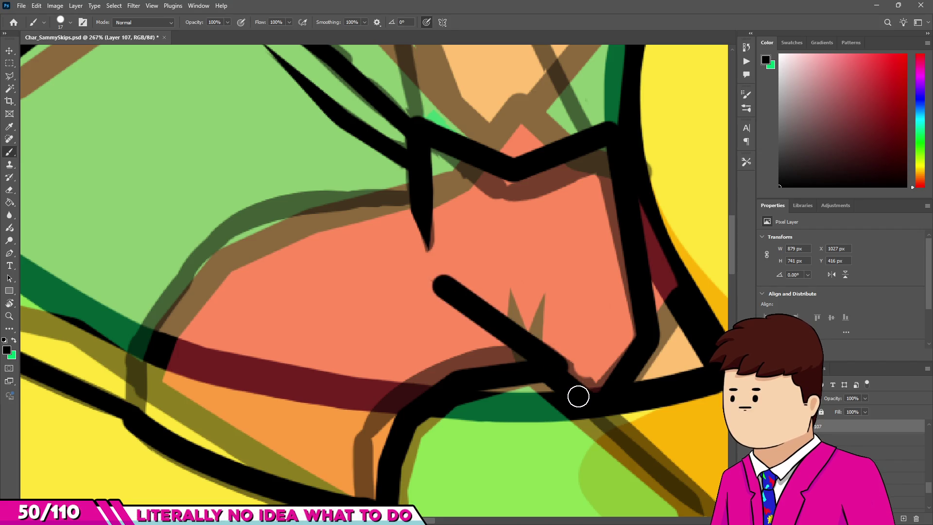
key(e)
drag(436, 290, 504, 349)
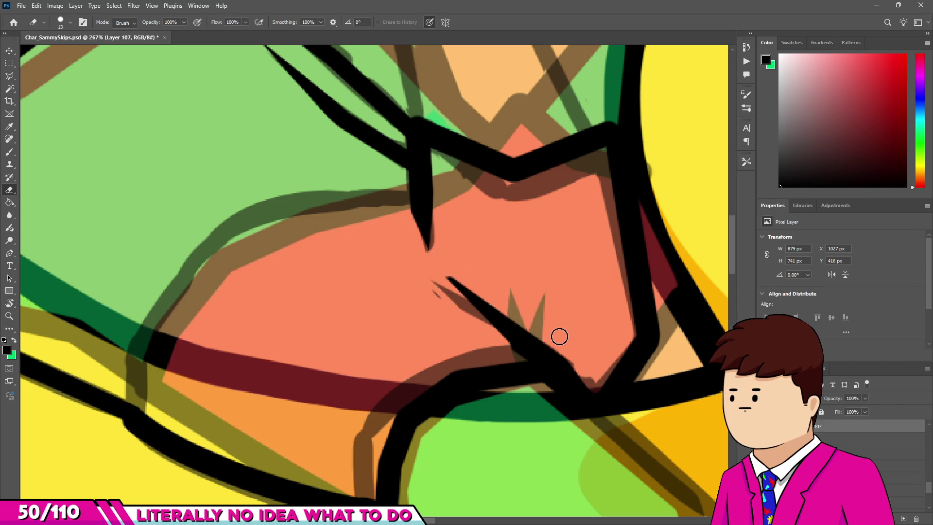
scroll(512, 272, down, 5)
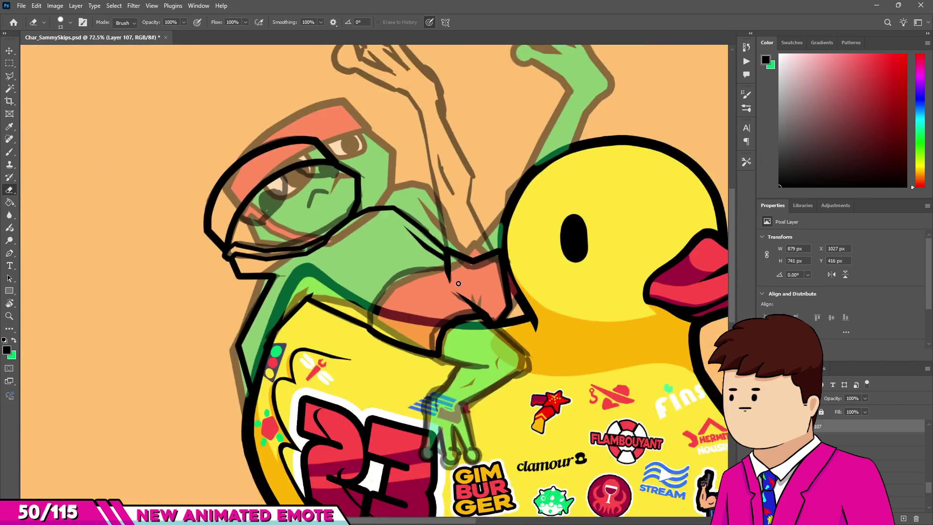
Step: Replace a misplaced vertical stroke with a black line along the red band's left edge, joined to the outline
scroll(426, 315, up, 5)
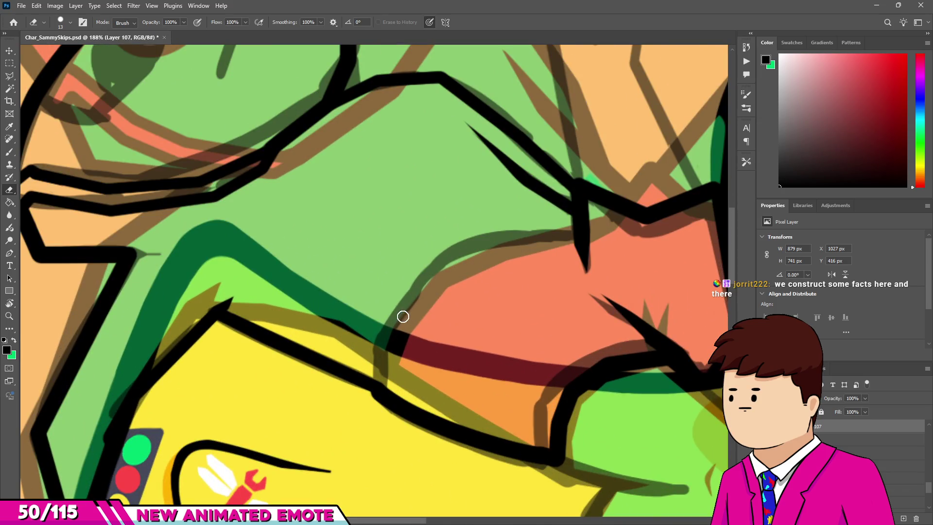
key(b)
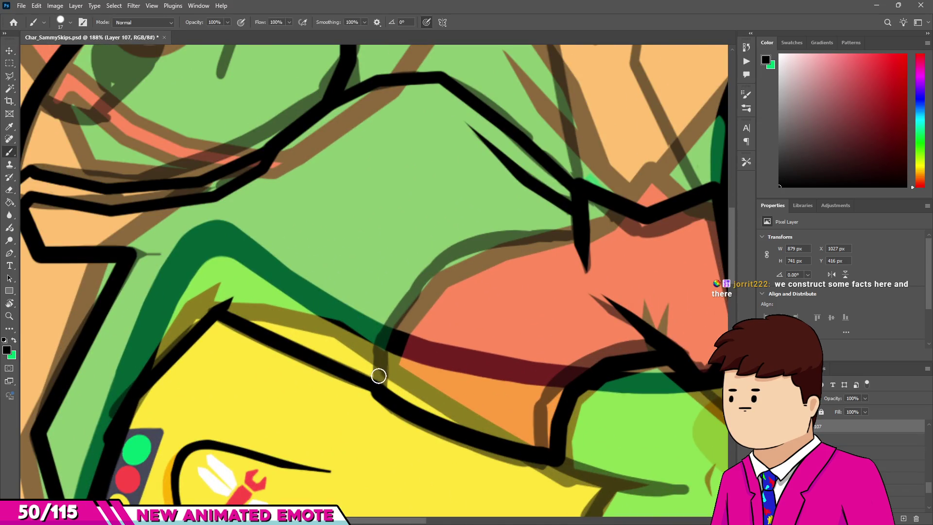
drag(377, 379, 380, 336)
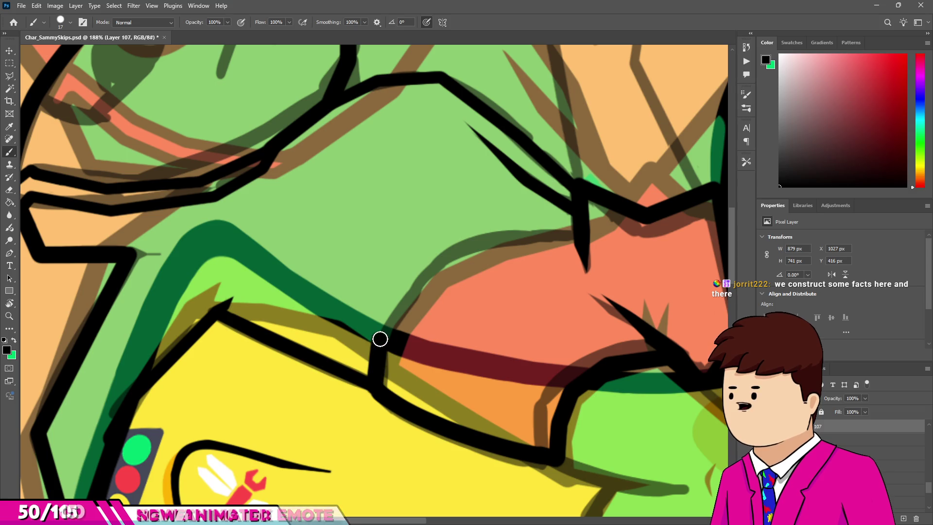
key(ctrl+z)
drag(376, 389, 425, 284)
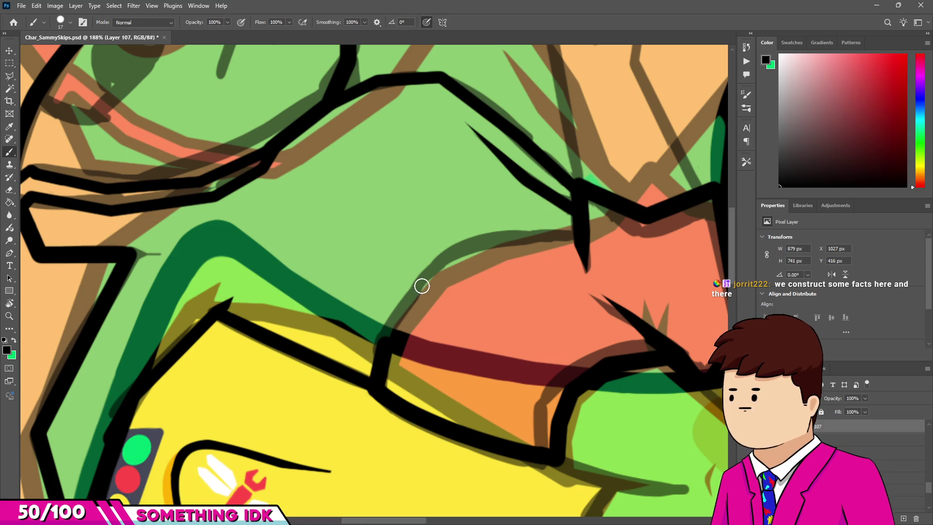
drag(574, 232, 494, 244)
Step: Step through redo and undo to settle which extra sketch lines remain on the frog
scroll(494, 243, down, 10)
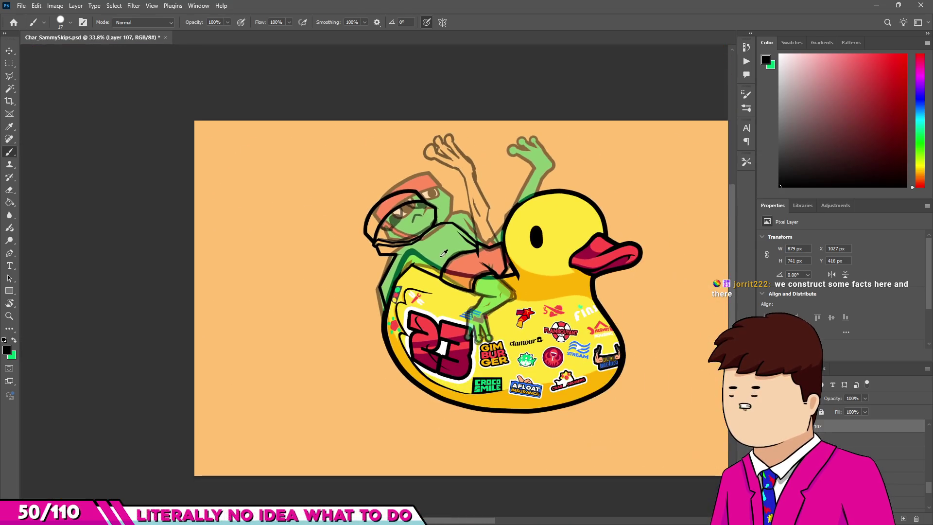
scroll(443, 252, up, 5)
scroll(437, 272, down, 5)
scroll(429, 295, up, 4)
scroll(429, 295, down, 2)
scroll(429, 295, down, 1)
scroll(429, 295, down, 2)
scroll(429, 295, up, 4)
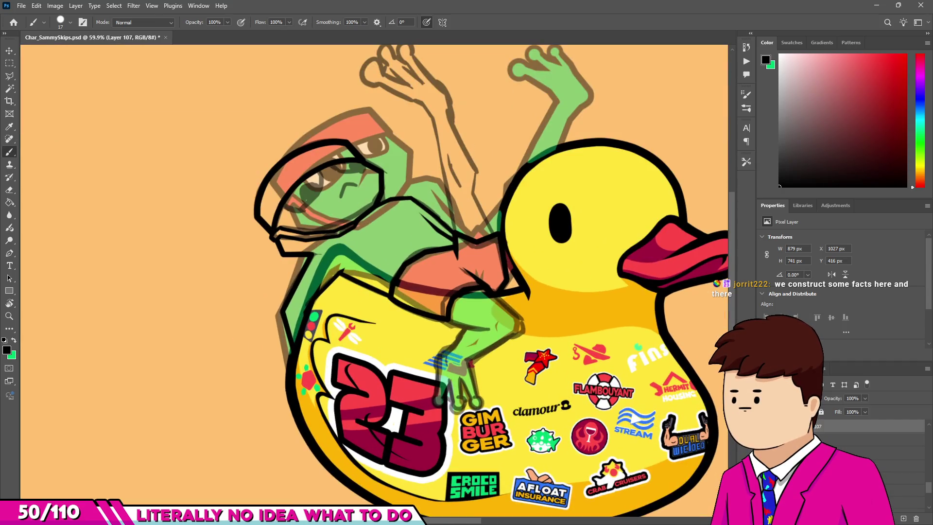
key(ctrl+shift+z)
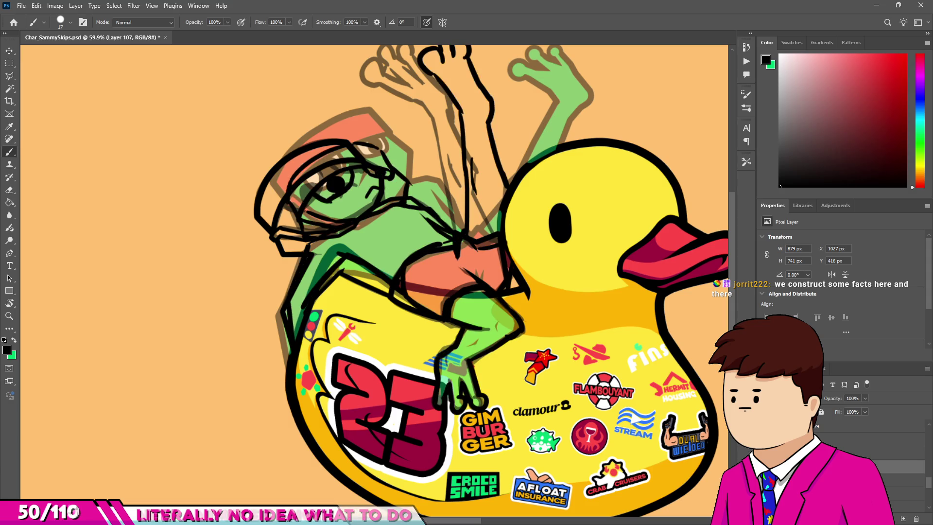
key(ctrl+shift+z)
key(ctrl+z)
key(ctrl+z)
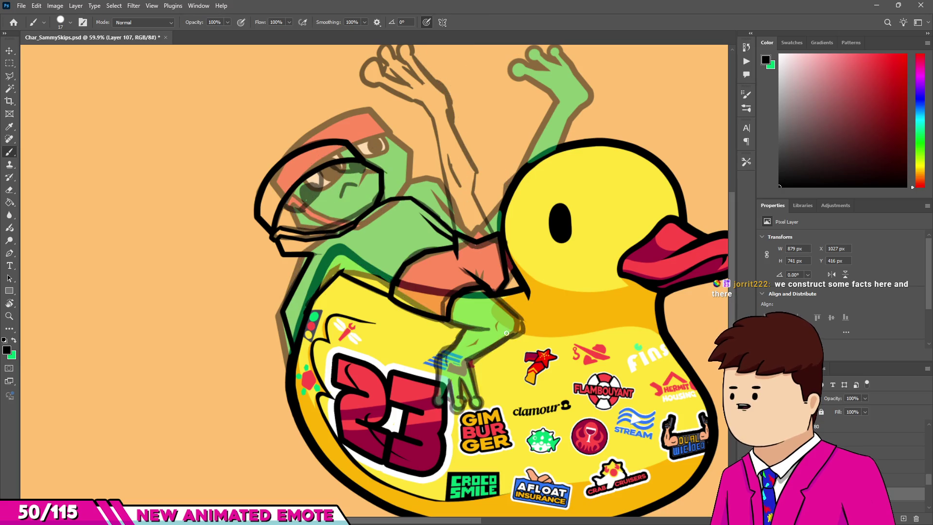
scroll(502, 331, down, 2)
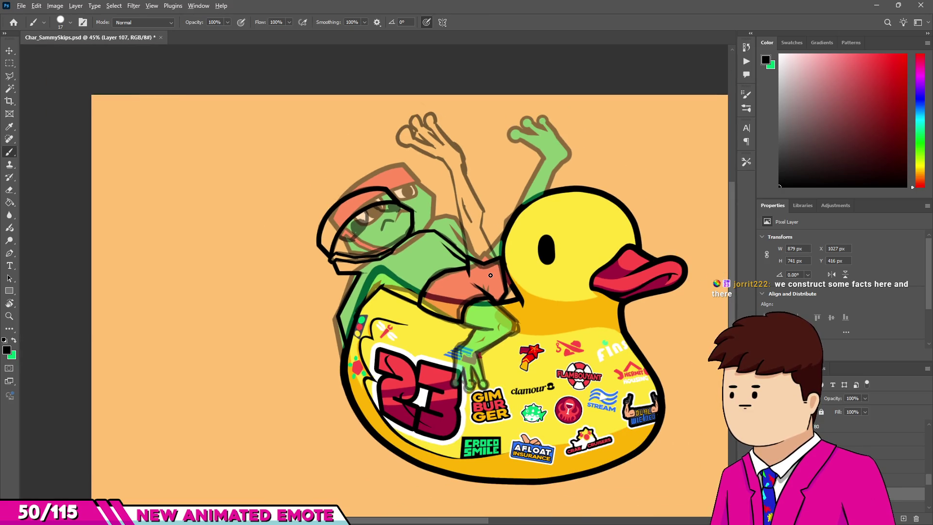
Step: Trim the outline at the orange corner and thicken its lower edge and corner in black
scroll(493, 262, up, 5)
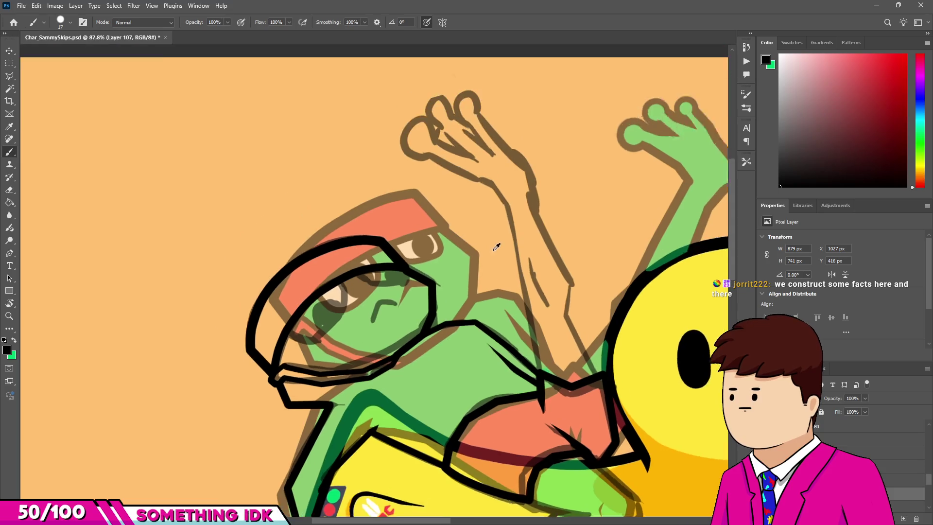
scroll(496, 247, down, 3)
scroll(568, 398, up, 3)
scroll(444, 280, down, 2)
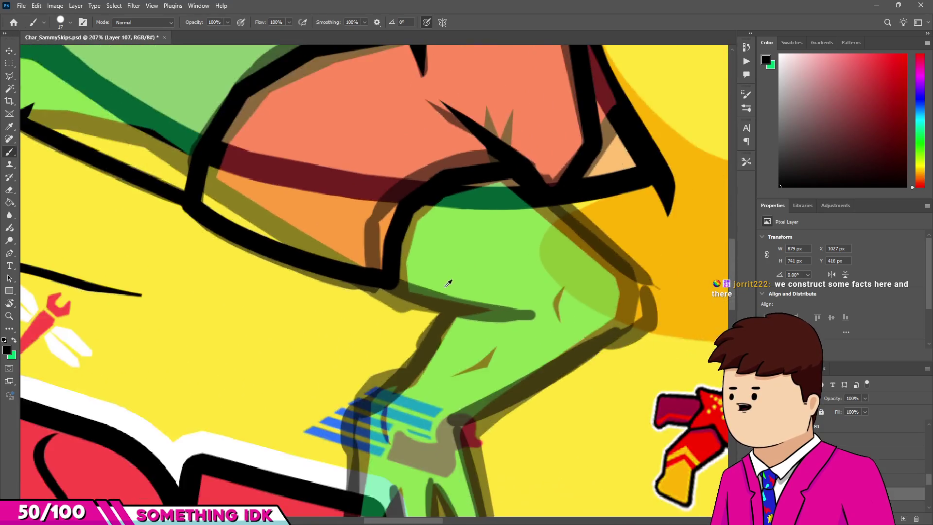
scroll(444, 280, down, 2)
scroll(452, 284, up, 6)
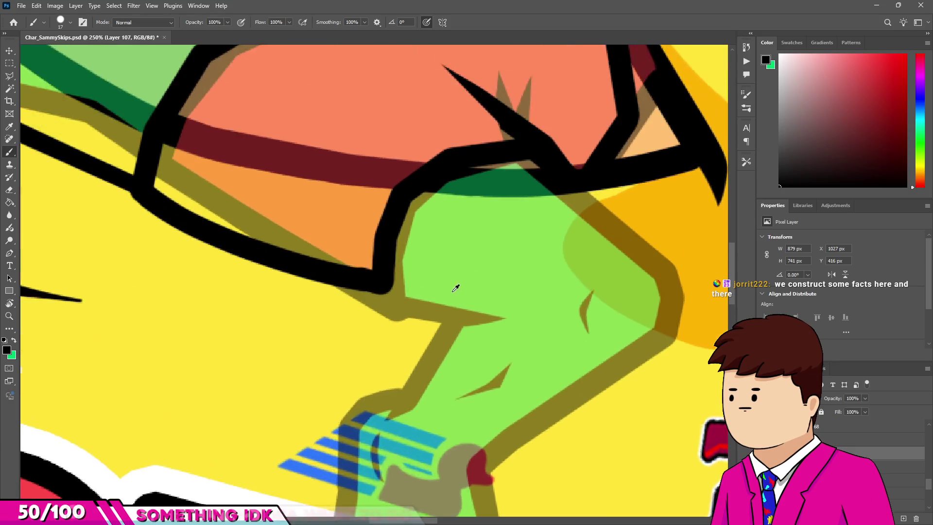
scroll(377, 273, up, 6)
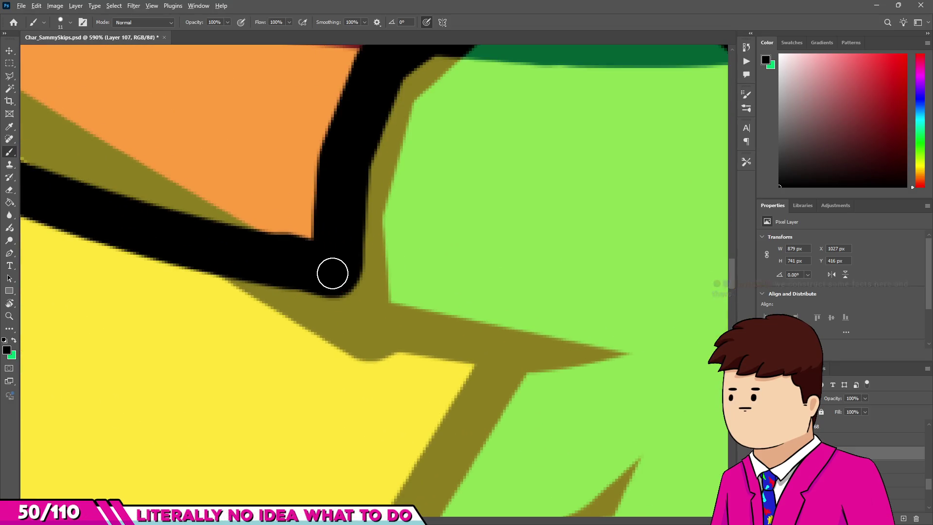
scroll(396, 290, down, 1)
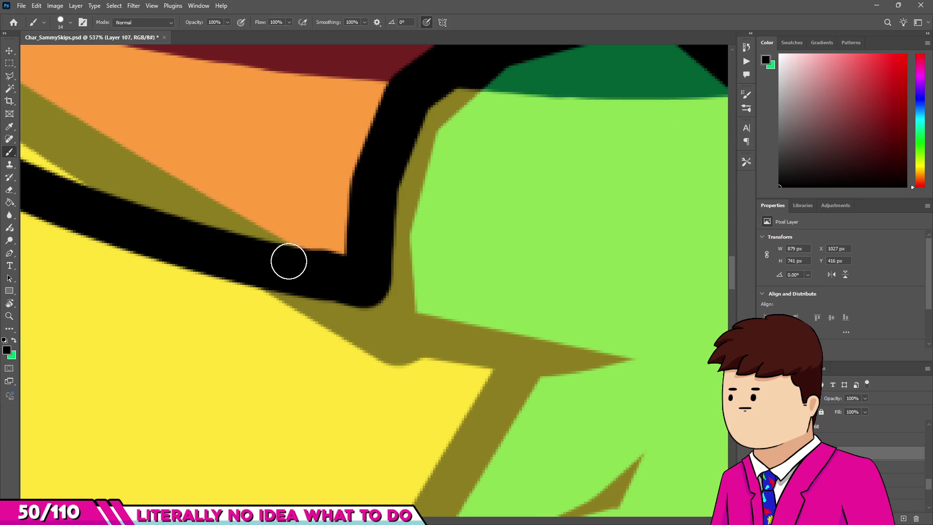
key(e)
drag(327, 209, 349, 270)
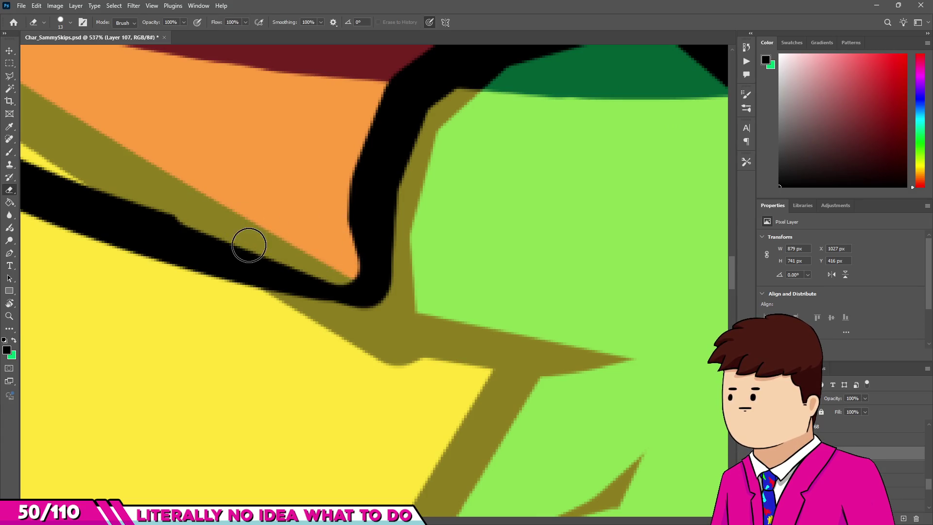
key(b)
drag(393, 337, 204, 275)
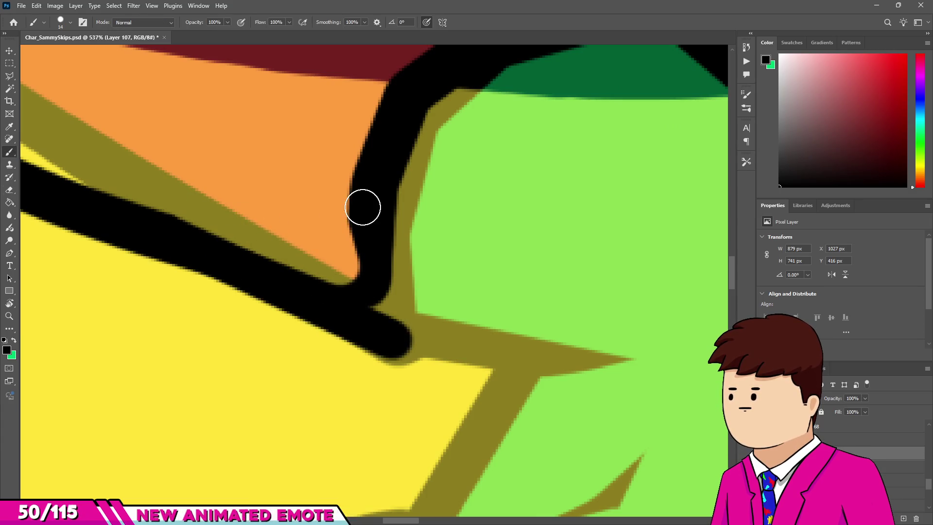
drag(362, 206, 388, 335)
Step: Draw a straight black line out from the outline junction and taper its end
scroll(371, 274, down, 1)
scroll(365, 291, down, 5)
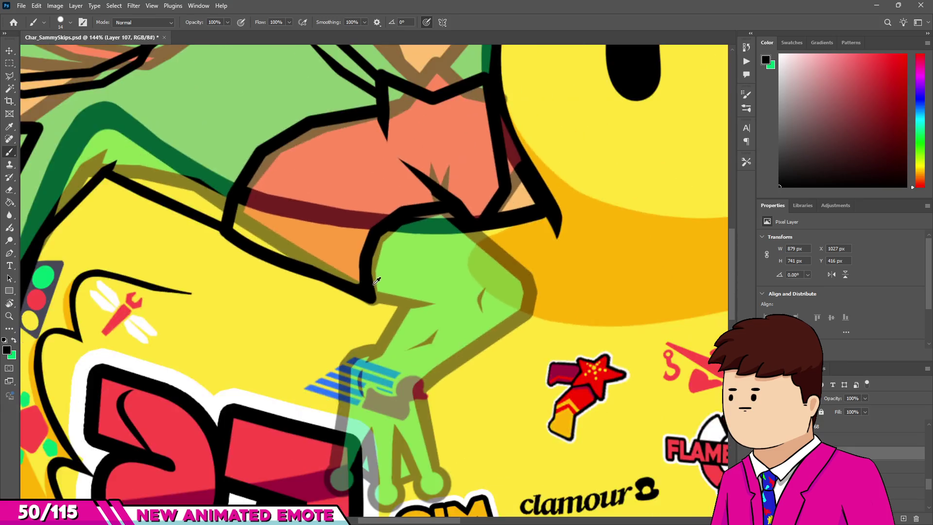
scroll(365, 291, down, 2)
scroll(369, 294, up, 5)
scroll(354, 300, up, 4)
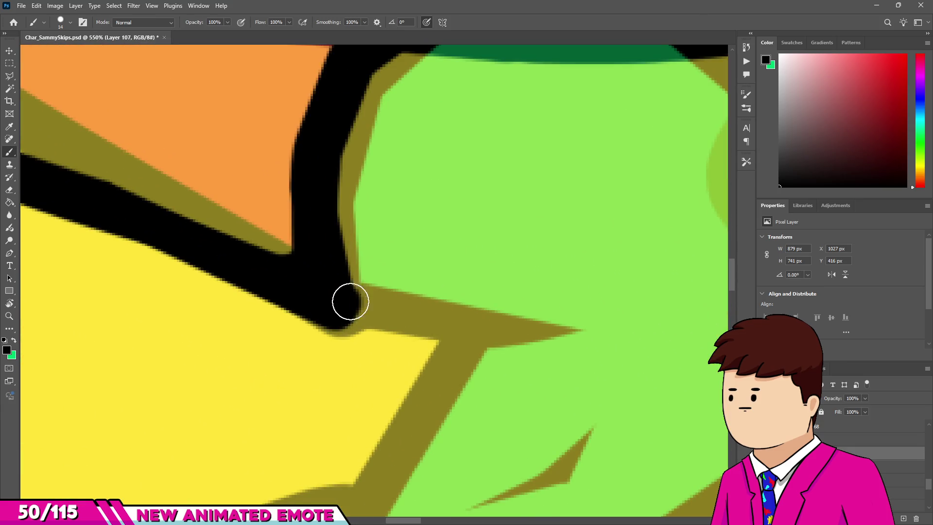
shift+click(579, 340)
key(e)
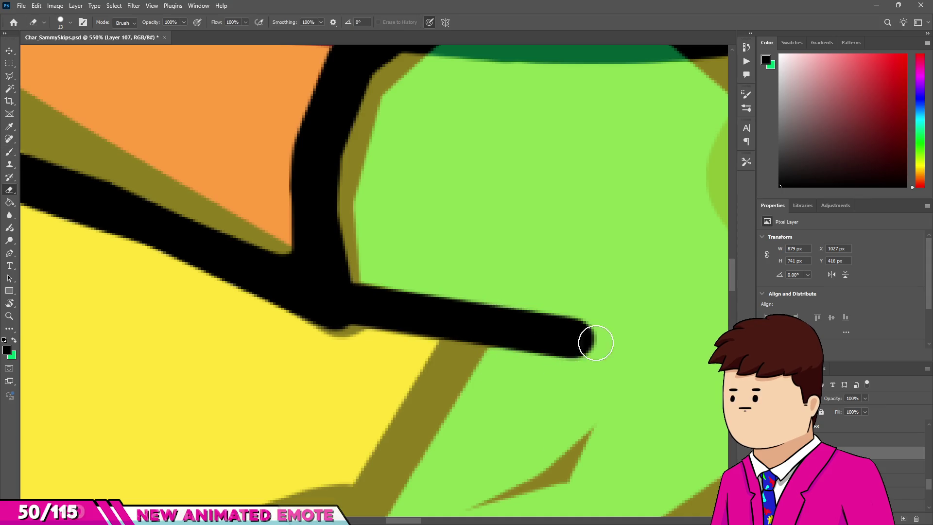
drag(595, 343, 501, 346)
scroll(505, 331, down, 4)
scroll(504, 331, down, 2)
scroll(505, 331, up, 2)
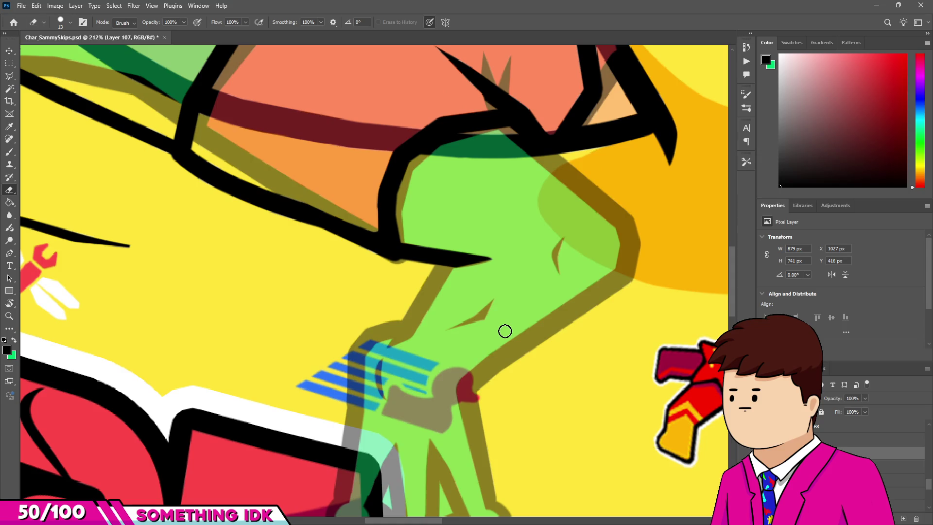
Step: Ink straight black lines down the frog's arm to the wristband, curving at the lower end
key(b)
scroll(412, 231, up, 2)
scroll(427, 224, up, 2)
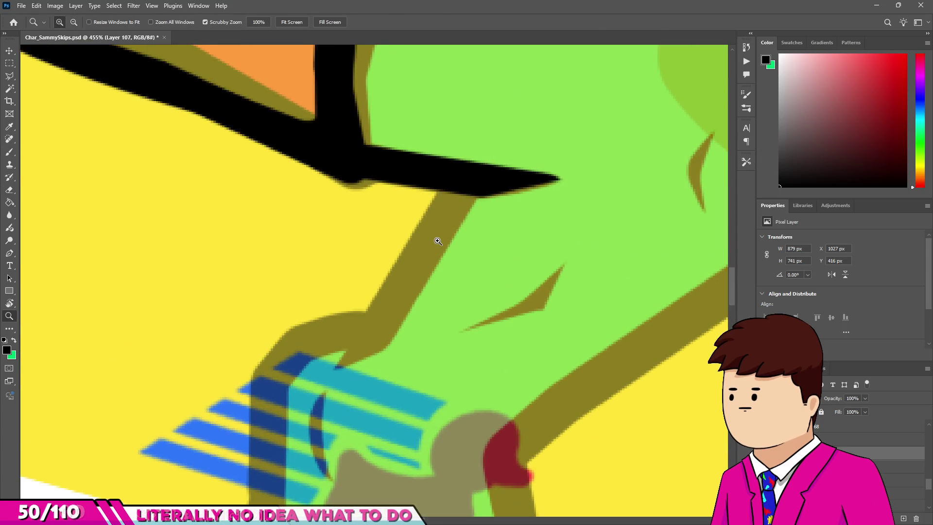
scroll(453, 216, up, 1)
click(458, 183)
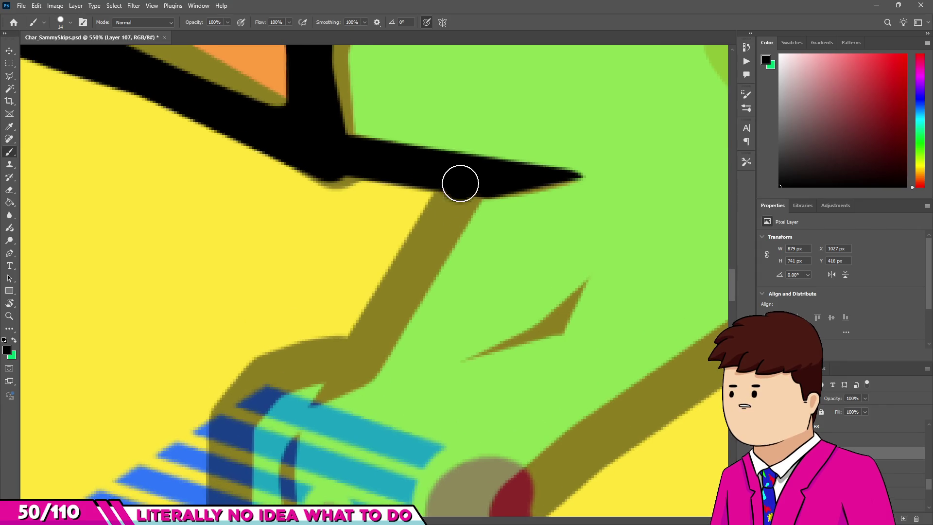
shift+click(358, 365)
shift+click(315, 426)
key(e)
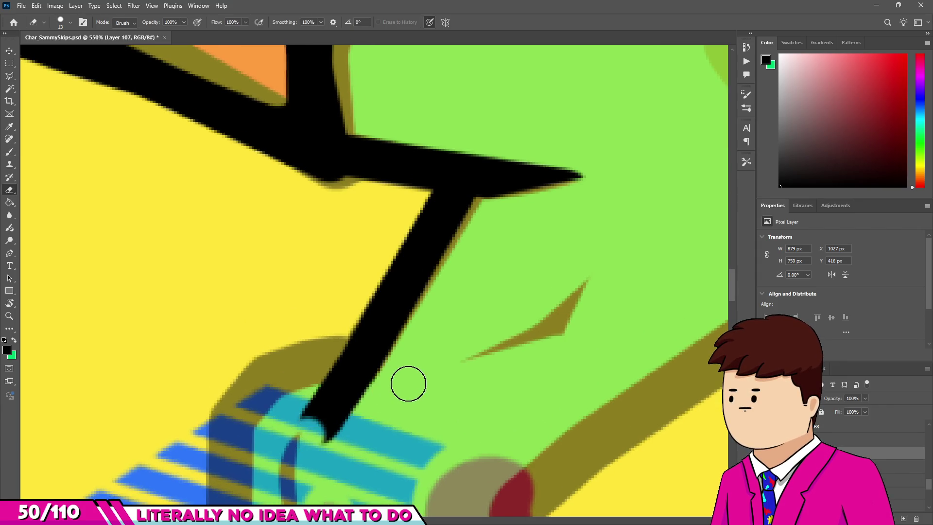
key(b)
scroll(343, 358, down, 3)
scroll(354, 327, up, 5)
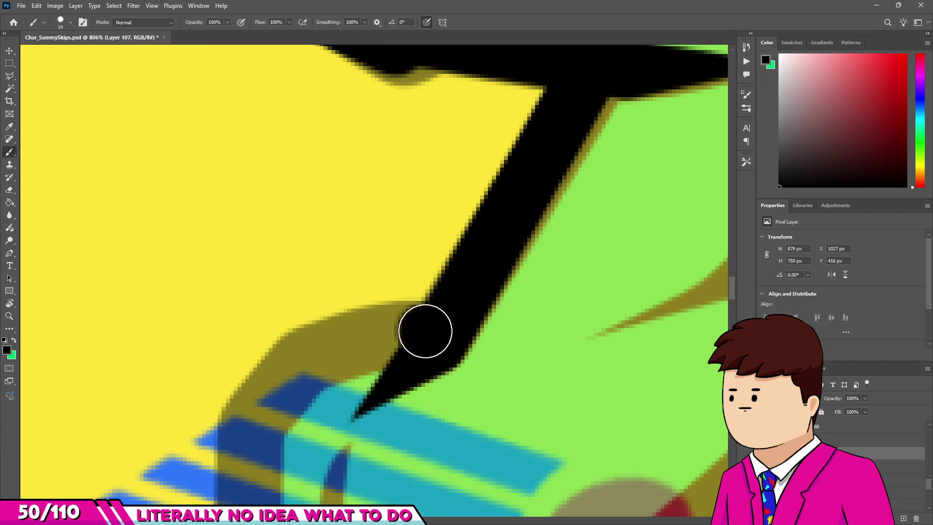
drag(306, 354, 423, 311)
scroll(281, 385, down, 3)
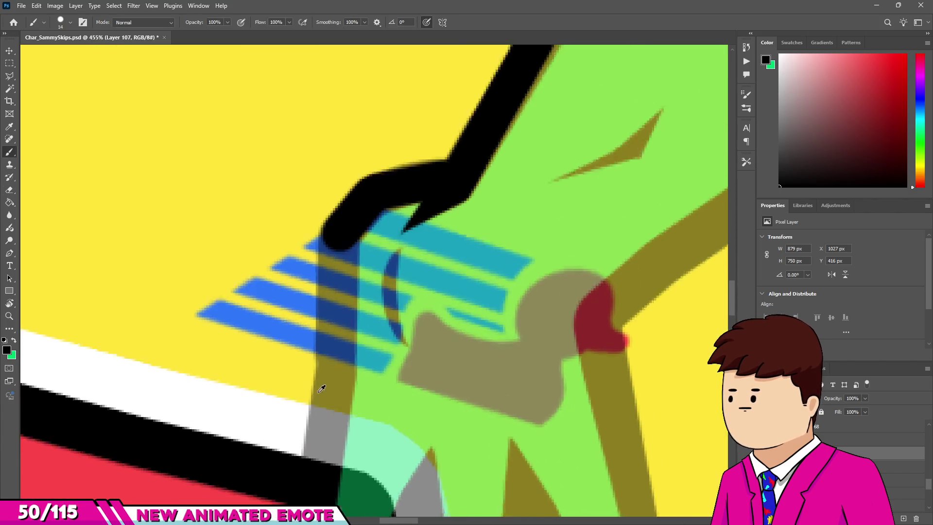
scroll(340, 379, up, 2)
shift+click(318, 426)
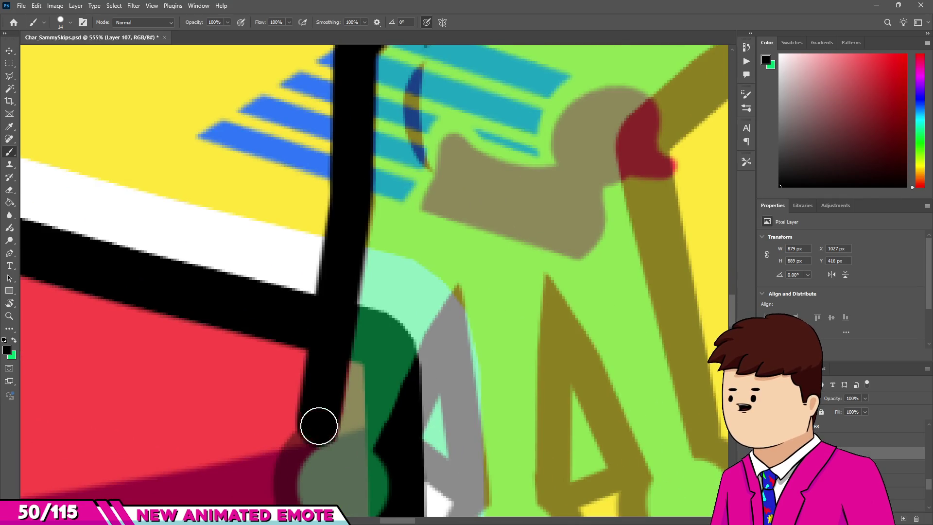
scroll(319, 426, down, 2)
scroll(302, 384, up, 3)
Step: At brush size 50, paint three round black dots at the toe tips
drag(302, 384, 348, 354)
scroll(342, 360, down, 2)
click(346, 354)
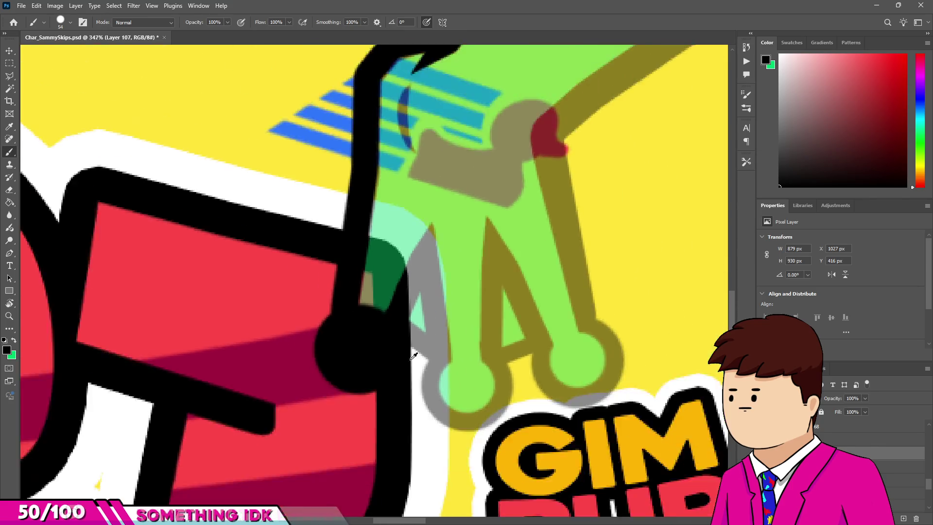
scroll(414, 356, up, 2)
click(472, 372)
scroll(471, 372, down, 1)
scroll(594, 323, up, 1)
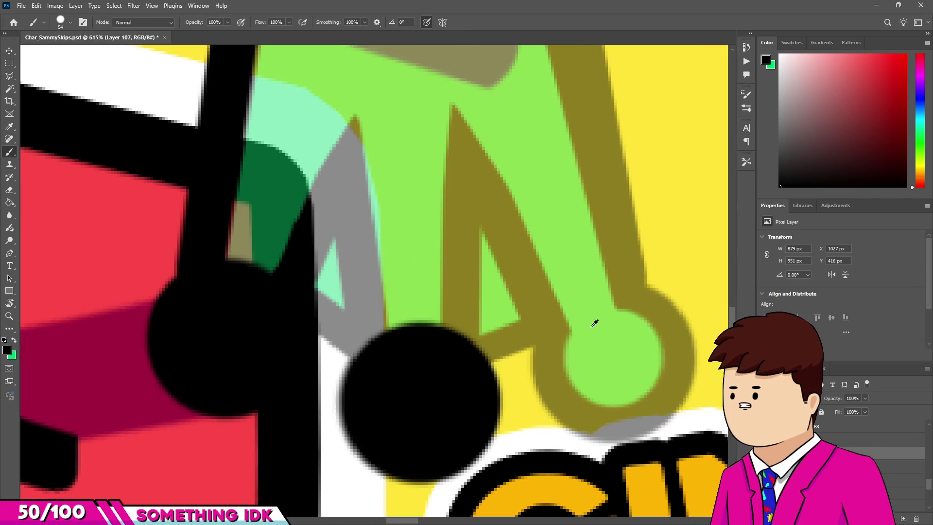
click(614, 353)
scroll(538, 256, up, 1)
Step: With a smaller brush, ink thin toe lines down to the dots and erase stray marks
mouse_move(539, 256)
alt+mouse_down()
mouse_move(456, 262)
mouse_move(543, 376)
alt+mouse_up()
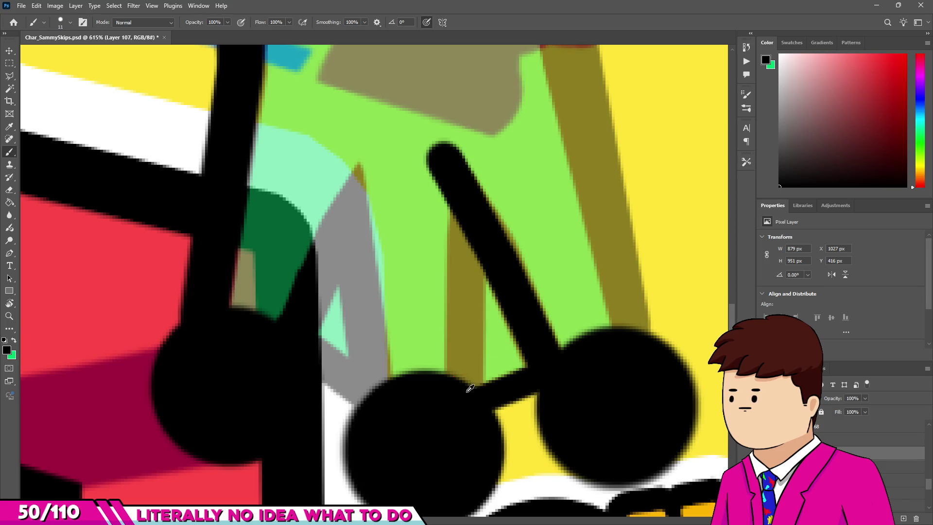
drag(467, 218, 466, 372)
key(e)
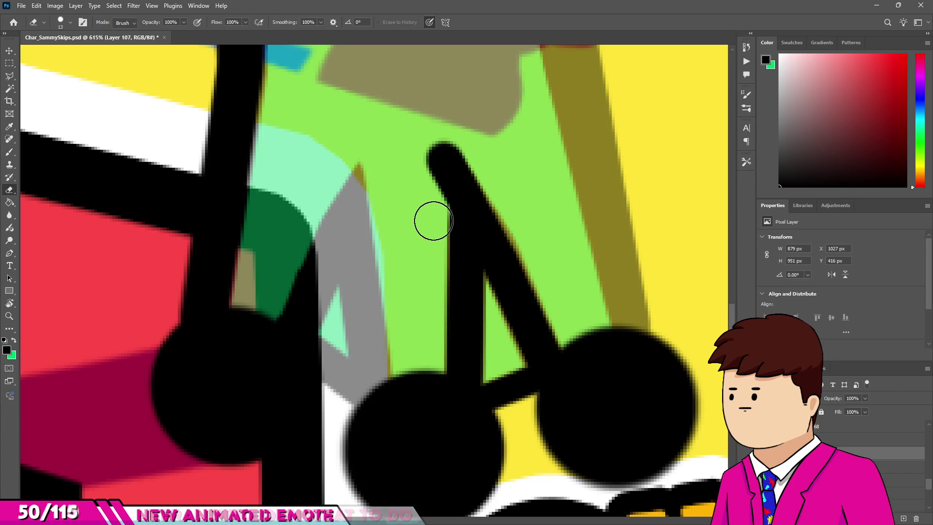
click(353, 171)
key(b)
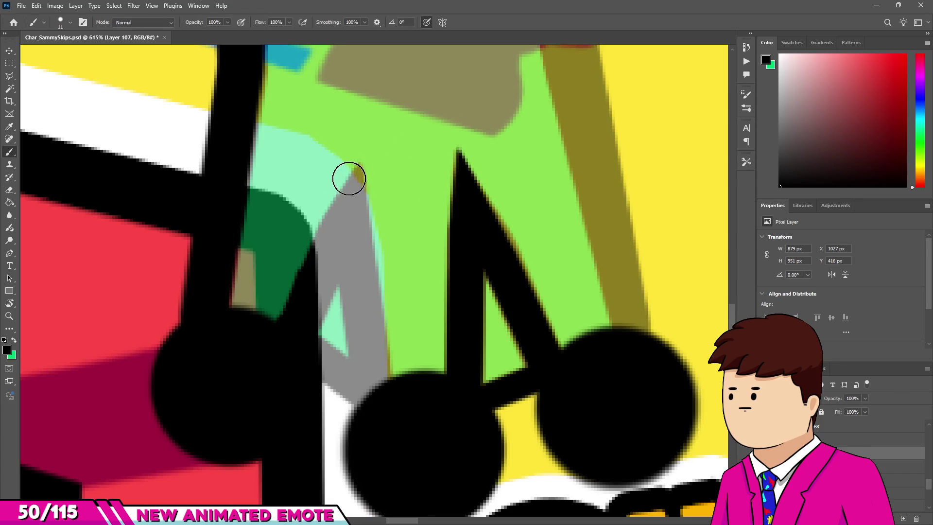
shift+click(369, 384)
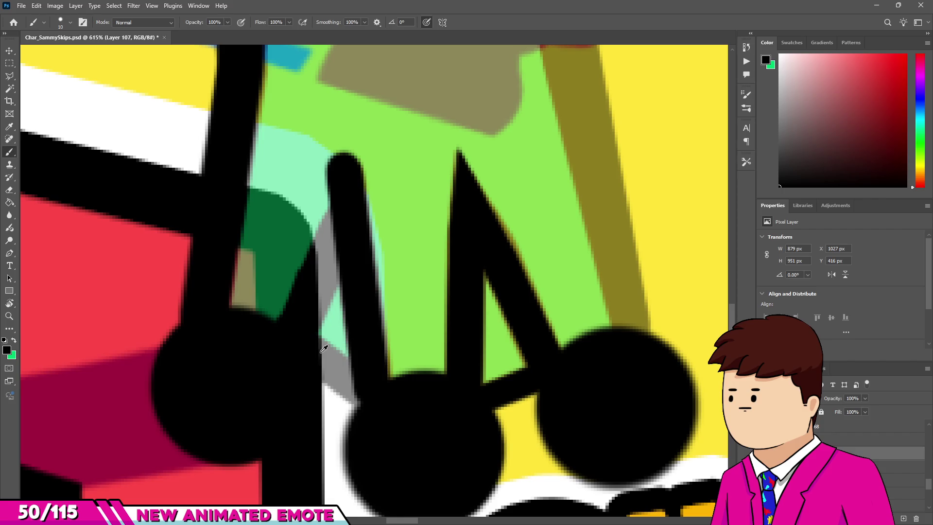
click(300, 317)
shift+click(344, 214)
key(e)
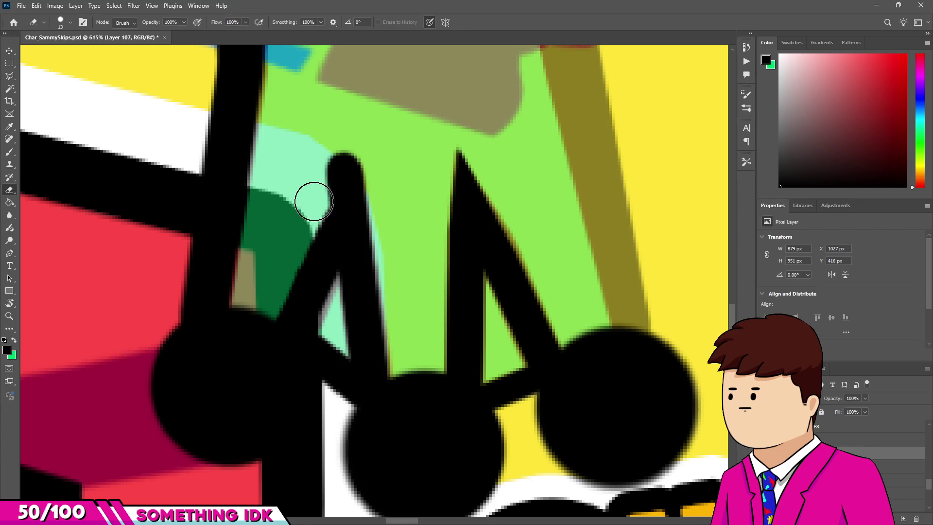
click(340, 149)
scroll(358, 340, down, 5)
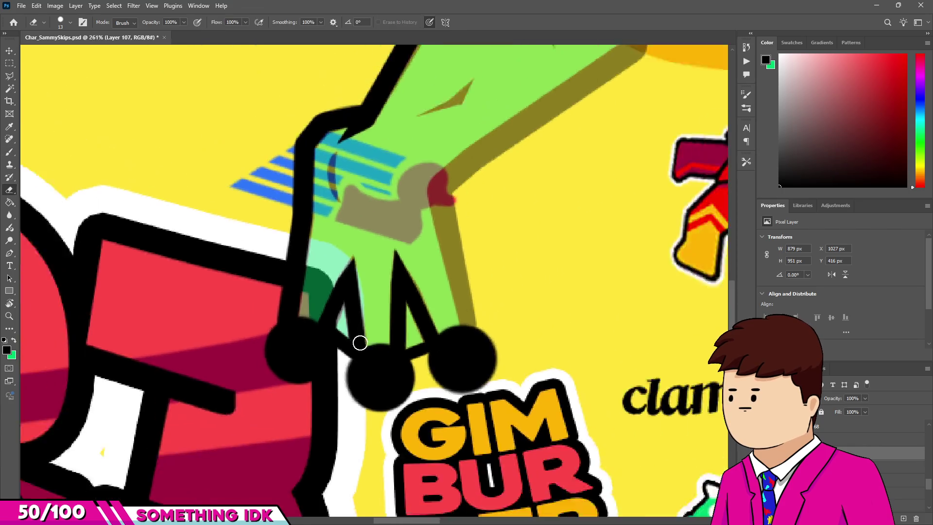
Step: Ink a black outline from the foot dot up the leg, covering the olive strip
scroll(420, 244, up, 2)
key(b)
scroll(421, 233, up, 2)
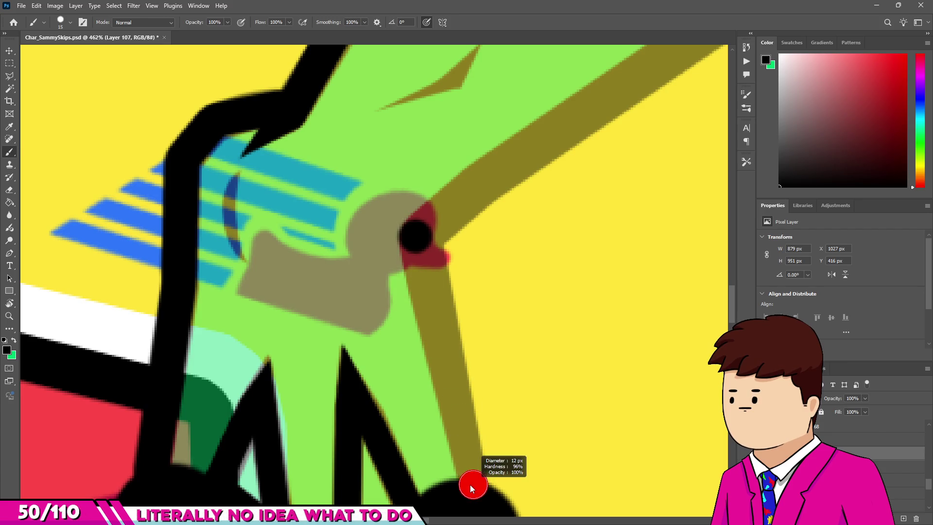
shift+click(420, 242)
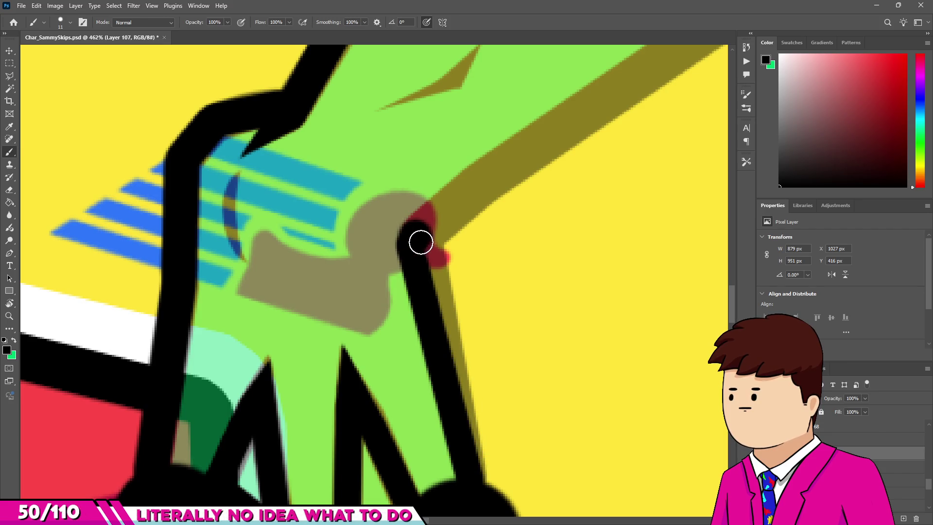
shift+click(471, 462)
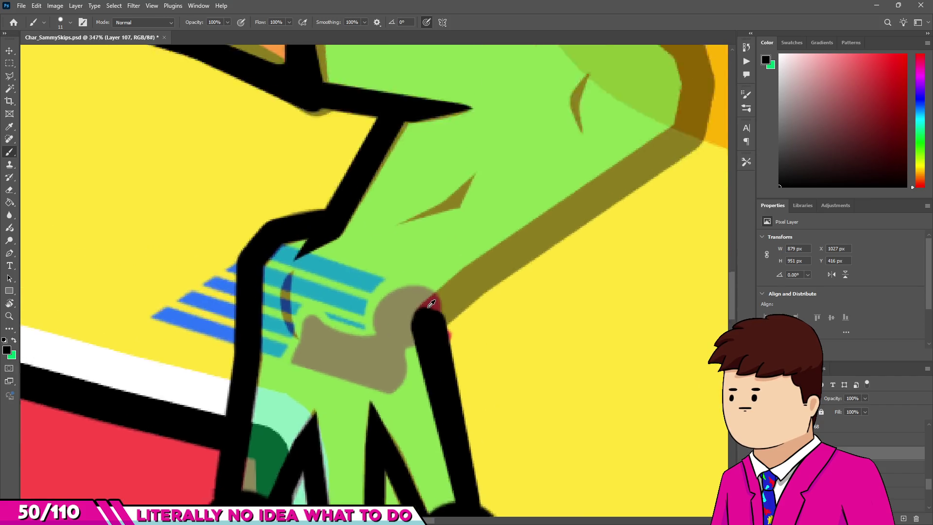
scroll(427, 311, up, 3)
scroll(496, 261, down, 3)
scroll(440, 289, up, 2)
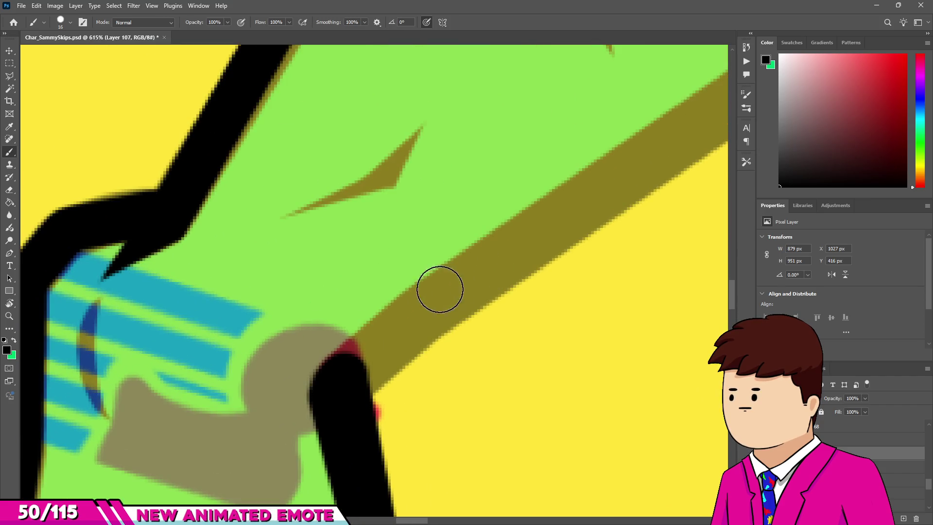
shift+click(424, 308)
scroll(438, 297, down, 4)
scroll(534, 233, up, 3)
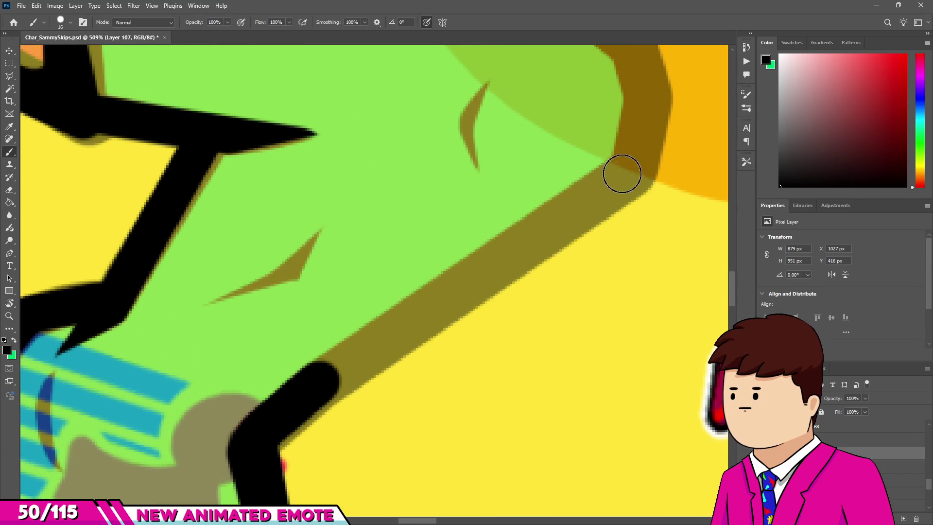
shift+click(629, 177)
shift+click(298, 405)
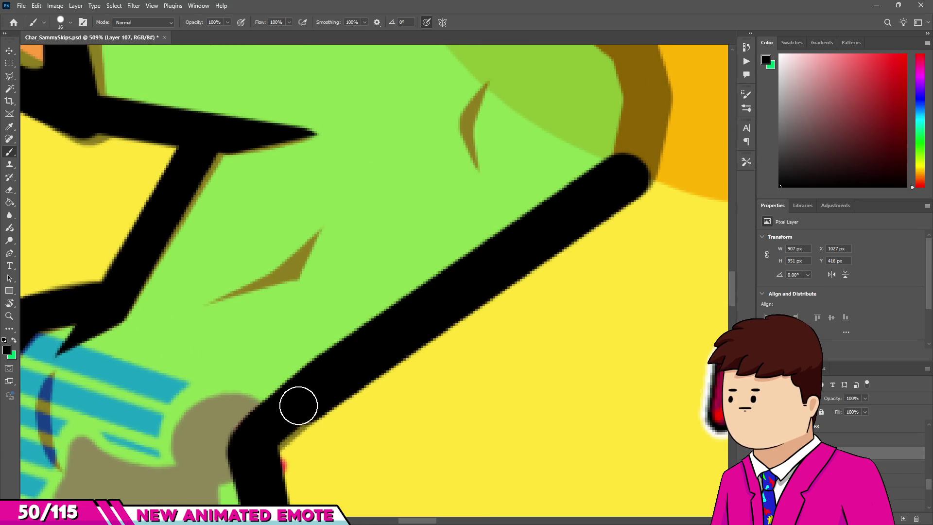
scroll(585, 188, down, 3)
scroll(583, 194, up, 3)
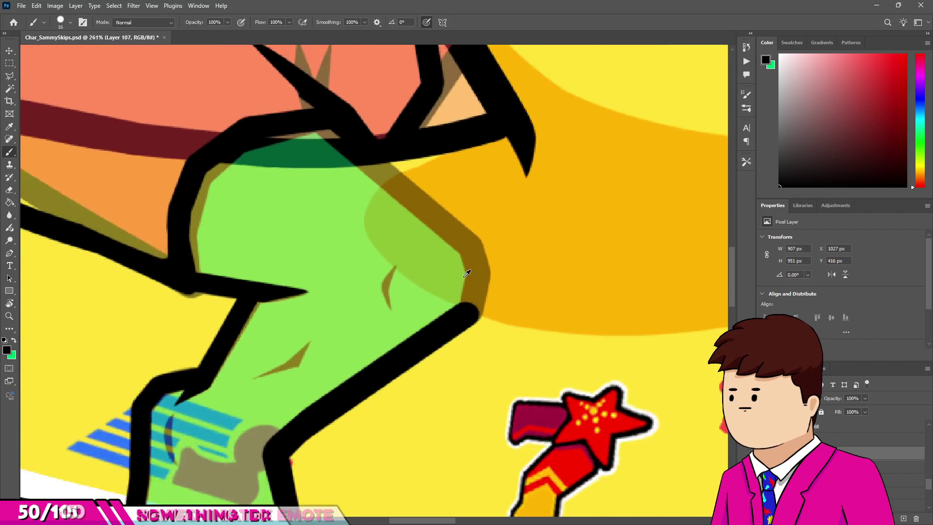
scroll(349, 294, up, 2)
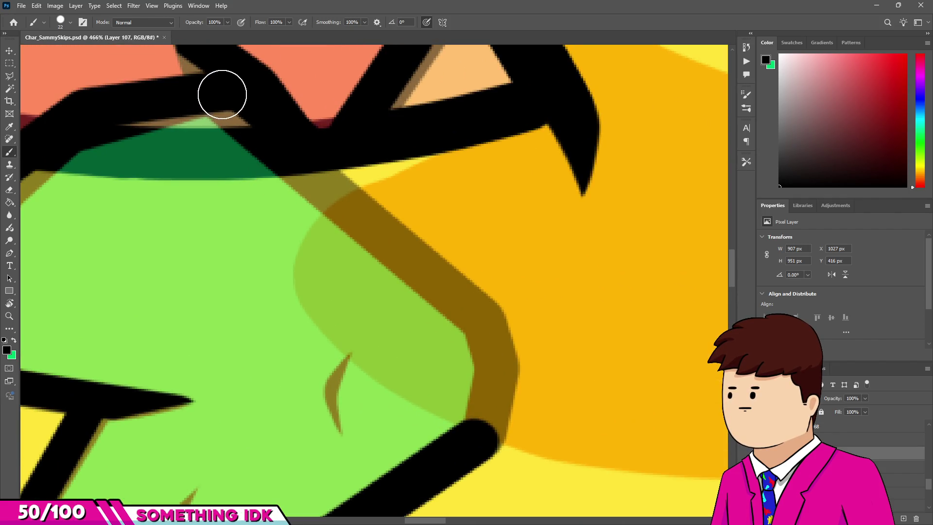
Step: With a smaller brush, outline the knee in black over the brown band
alt+right_click(391, 243)
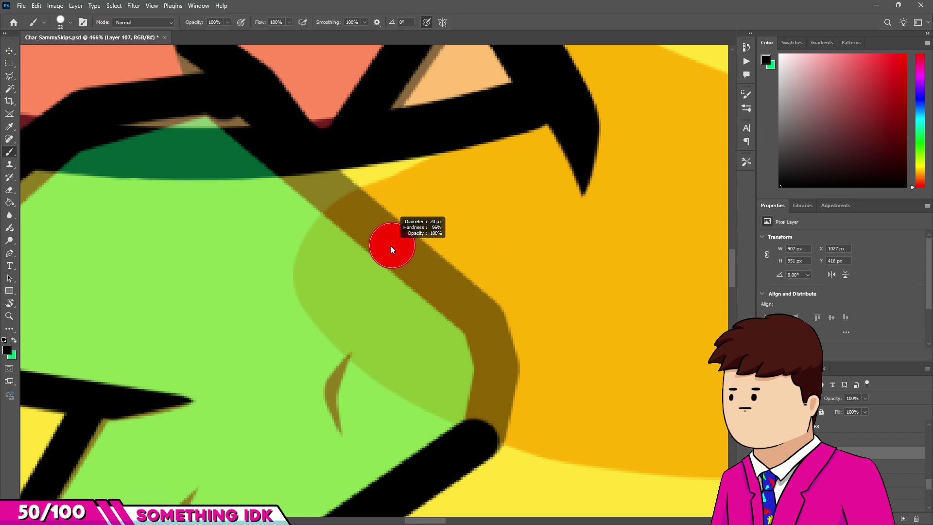
alt+right_click(470, 311)
click(480, 316)
shift+click(217, 100)
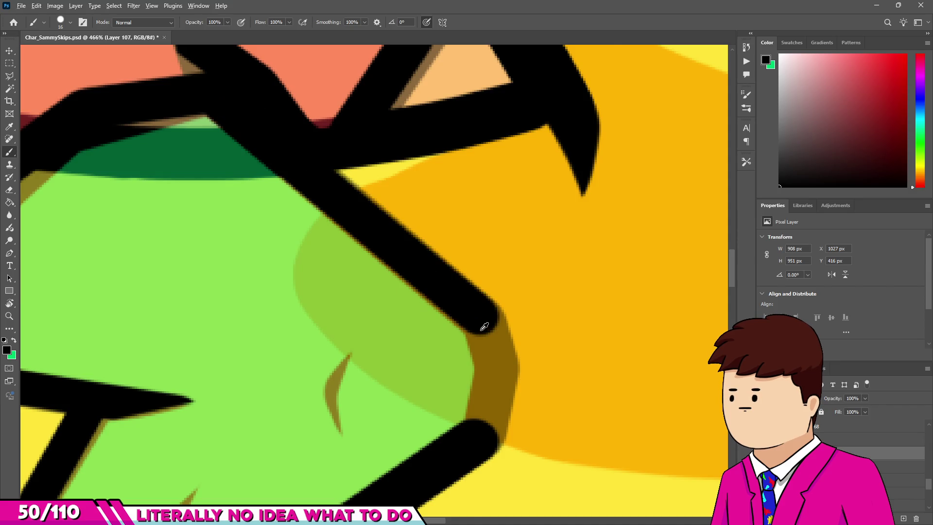
alt+scroll(485, 326, up, 2)
drag(490, 353, 500, 386)
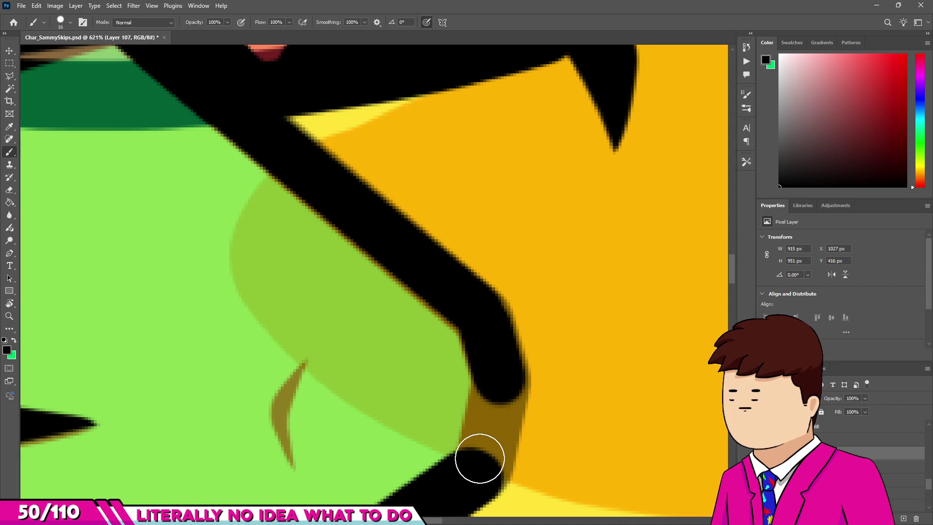
shift+click(480, 459)
alt+scroll(503, 327, down, 3)
alt+scroll(502, 358, up, 2)
alt+scroll(484, 404, up, 2)
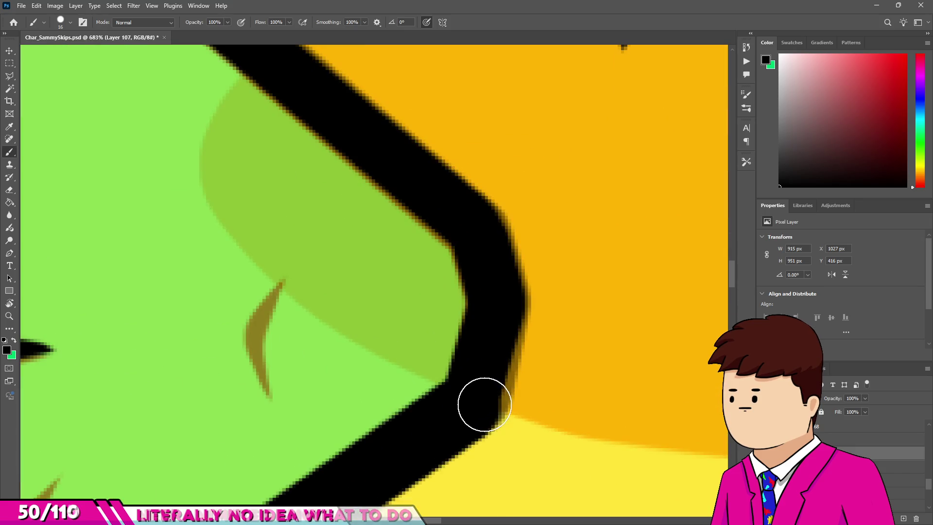
alt+scroll(496, 306, down, 5)
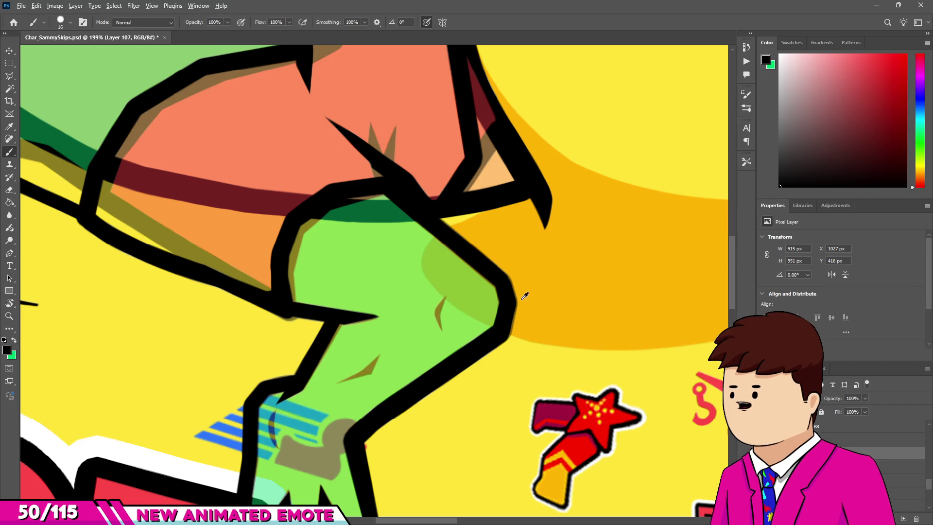
alt+scroll(522, 302, down, 3)
alt+scroll(426, 306, down, 2)
alt+scroll(445, 340, up, 1)
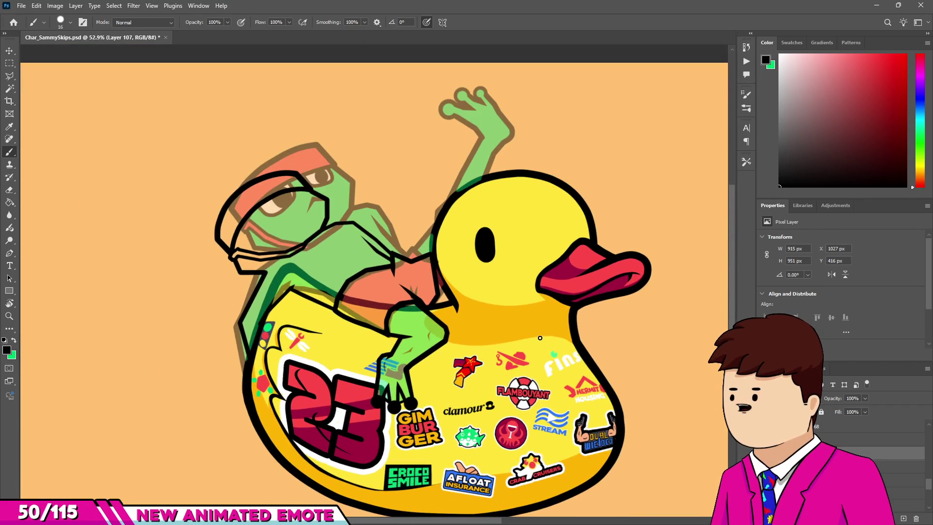
Step: Paint a black mark over the brown leg crease and erase it into a thin curve
alt+scroll(437, 336, up, 3)
alt+scroll(447, 308, up, 5)
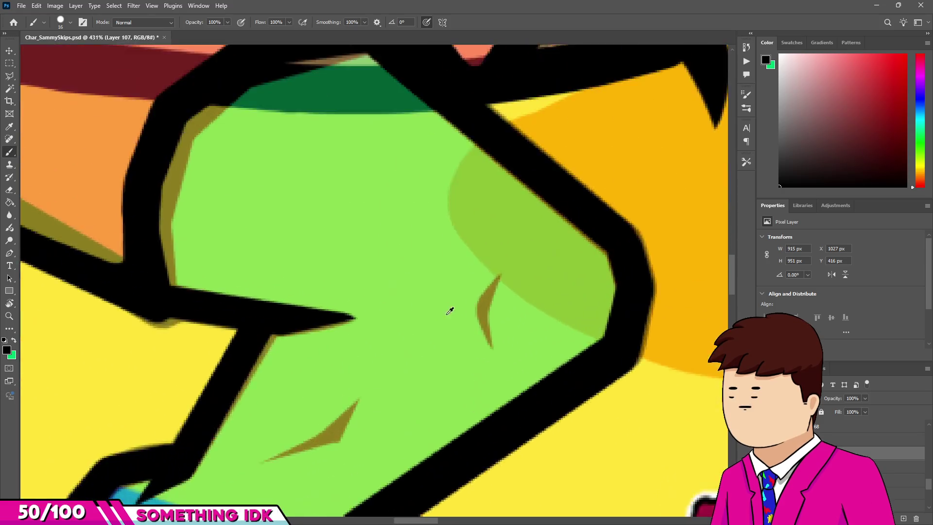
alt+scroll(526, 277, up, 3)
drag(494, 321, 519, 375)
key(e)
mouse_move(509, 321)
mouse_down()
mouse_move(550, 253)
mouse_move(552, 298)
mouse_up()
key(bracketright)
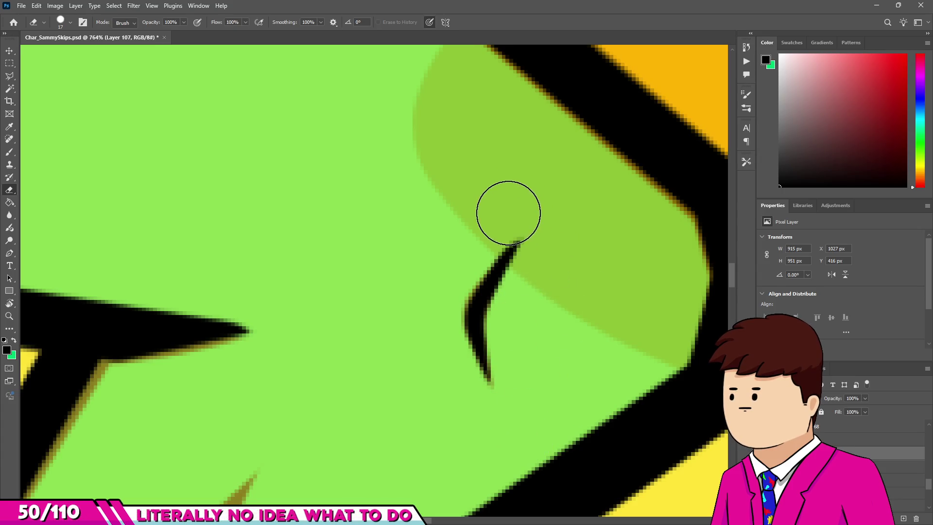
alt+scroll(437, 275, down, 4)
alt+scroll(398, 298, up, 2)
alt+scroll(329, 369, up, 3)
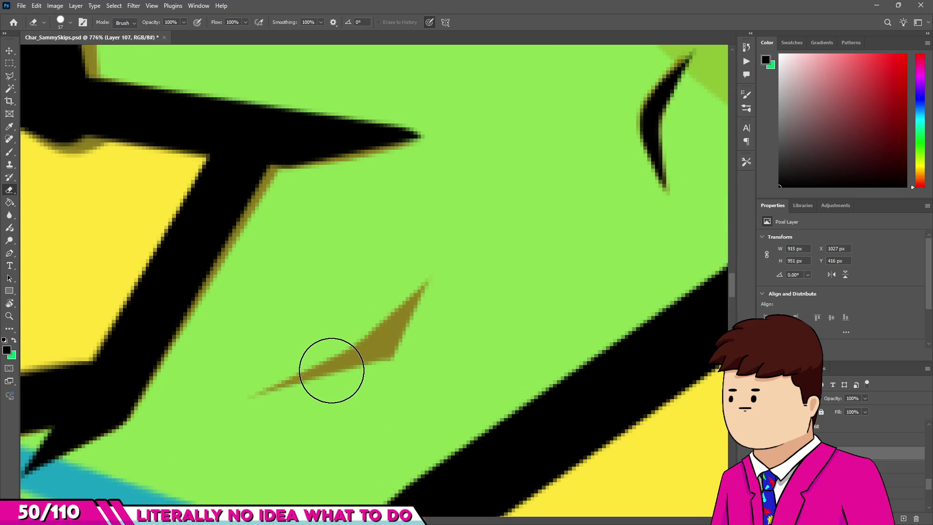
Step: Ink a new crease mark as a straight black bar running up and to the right
key(b)
click(258, 373)
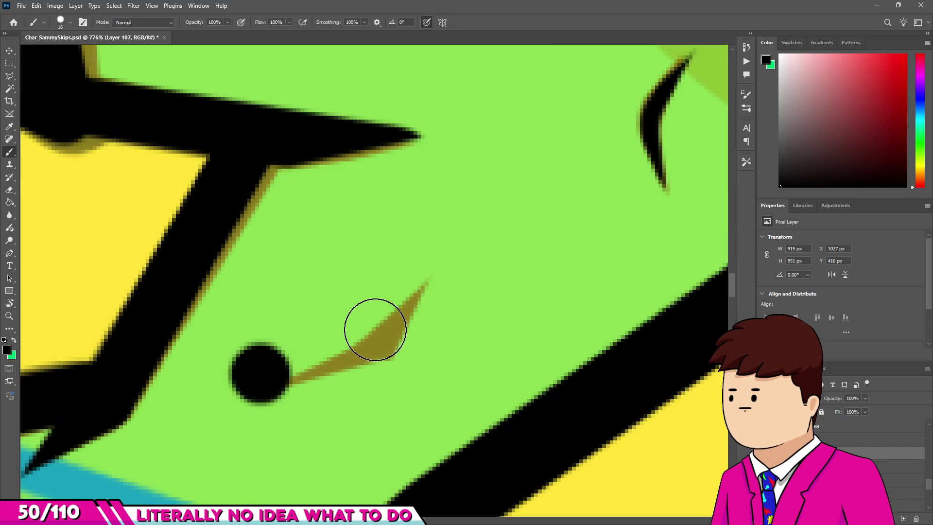
shift+click(374, 330)
shift+click(430, 234)
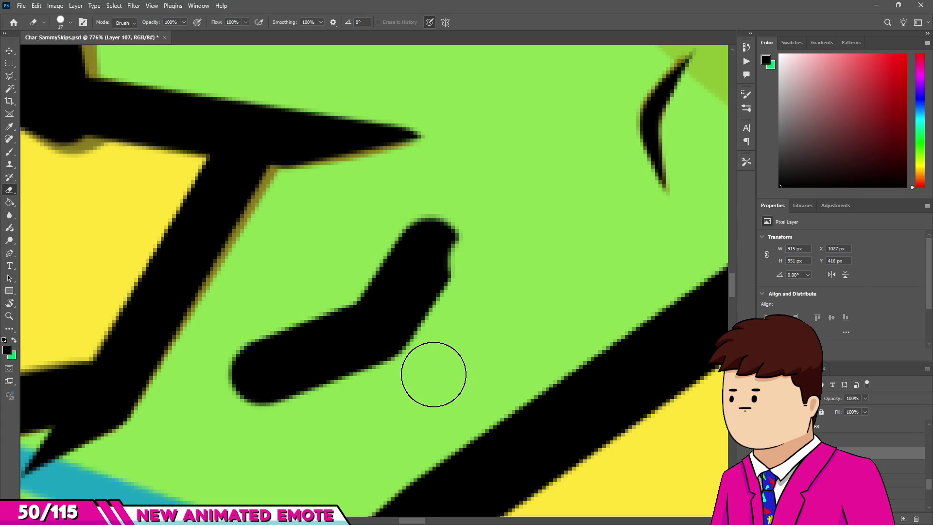
Step: Erase the thick bar down to a thin tapered stroke, trimming its edge and upper tip
key(e)
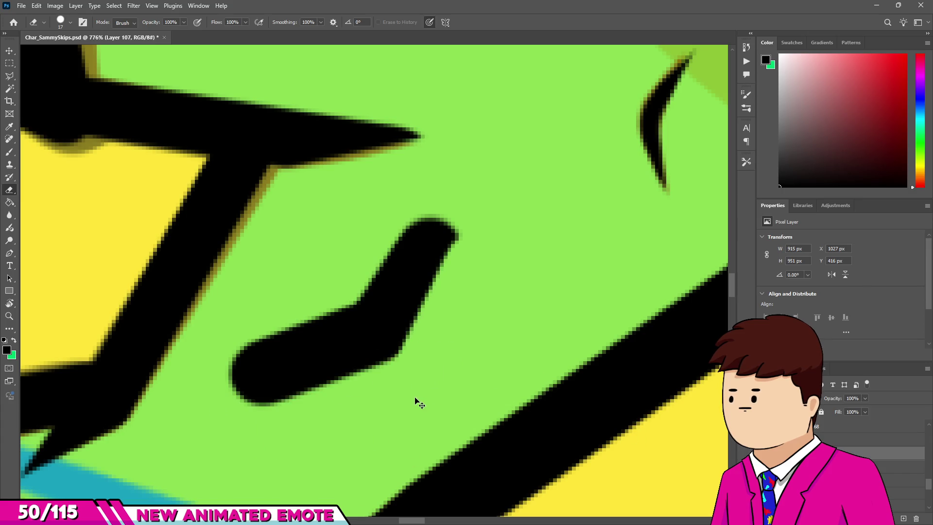
scroll(302, 358, down, 2)
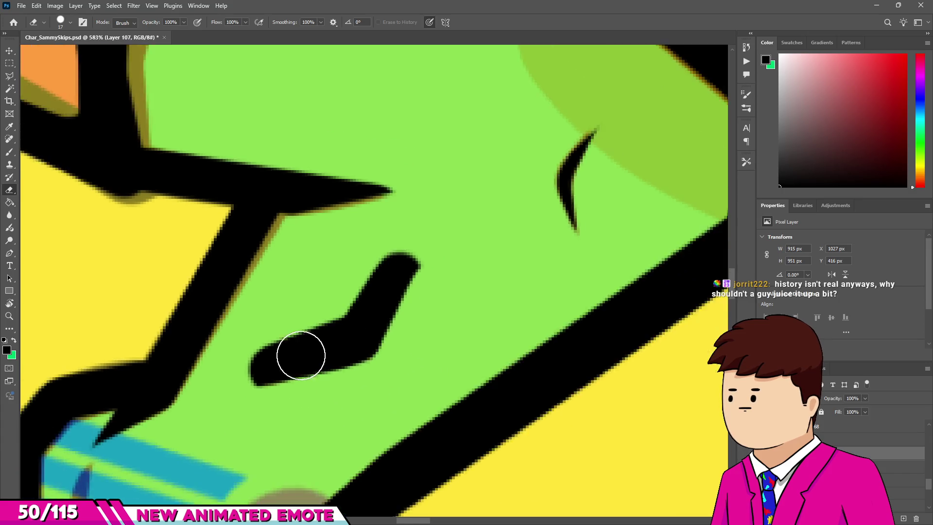
scroll(214, 347, up, 3)
mouse_move(358, 311)
mouse_down()
mouse_move(437, 187)
mouse_move(456, 193)
mouse_up()
drag(467, 337, 451, 327)
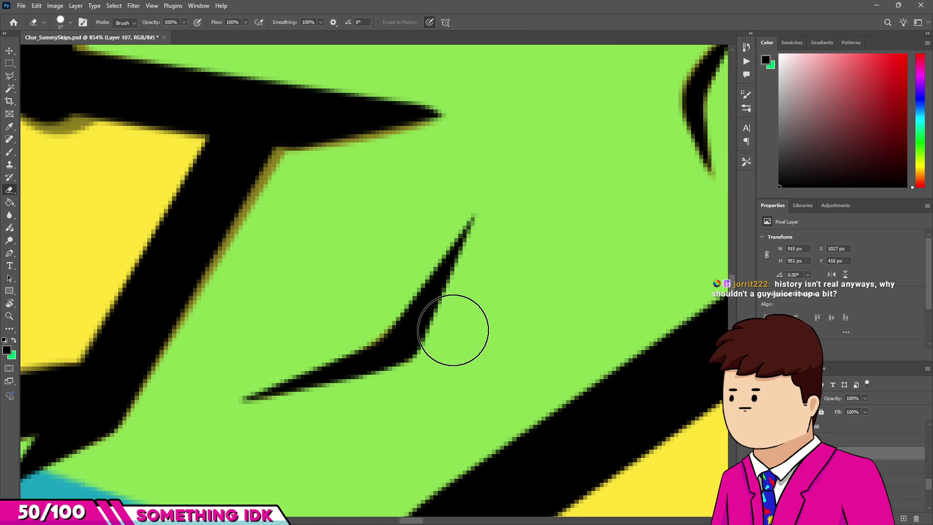
scroll(416, 316, down, 3)
scroll(370, 294, up, 1)
scroll(510, 335, down, 1)
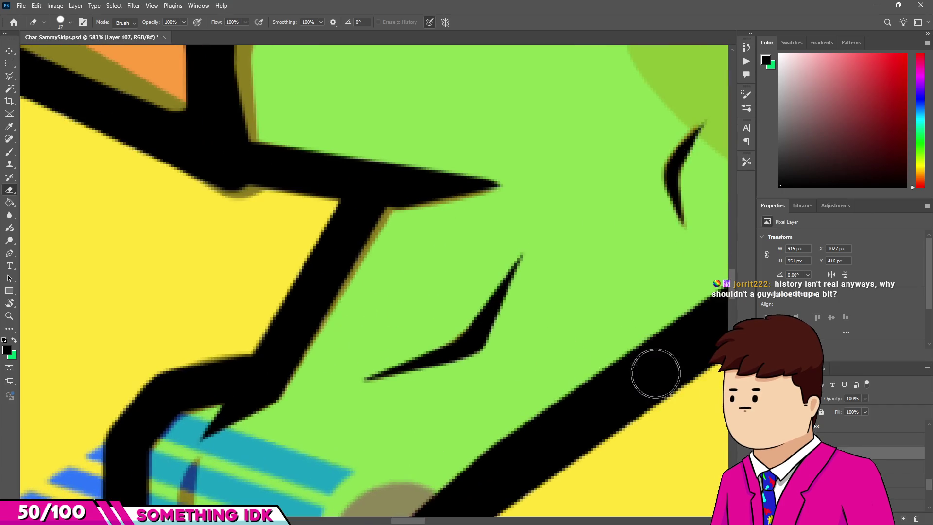
scroll(455, 306, up, 2)
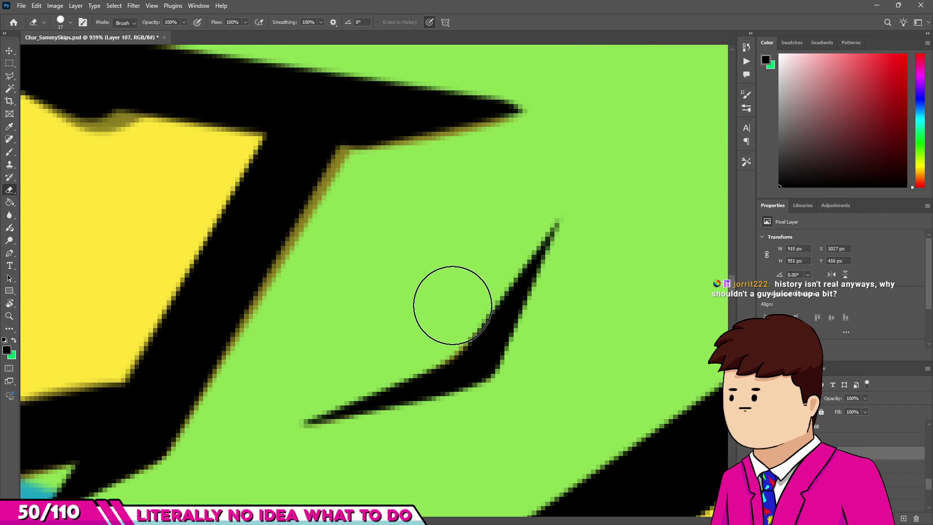
drag(520, 219, 531, 208)
scroll(505, 239, down, 3)
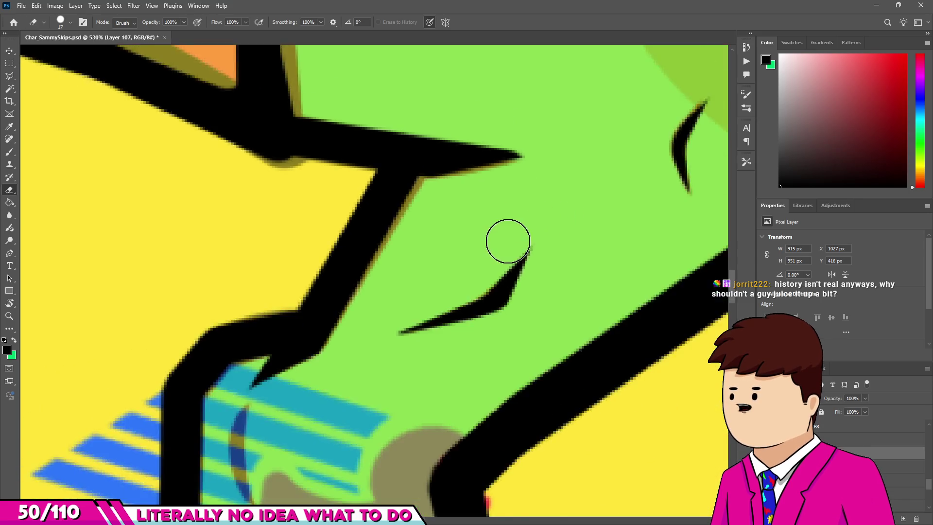
scroll(436, 284, down, 2)
scroll(436, 285, up, 3)
scroll(416, 298, up, 2)
Step: Cover the blue stroke by the striped sticker in black, then erase it to a thin hook
key(b)
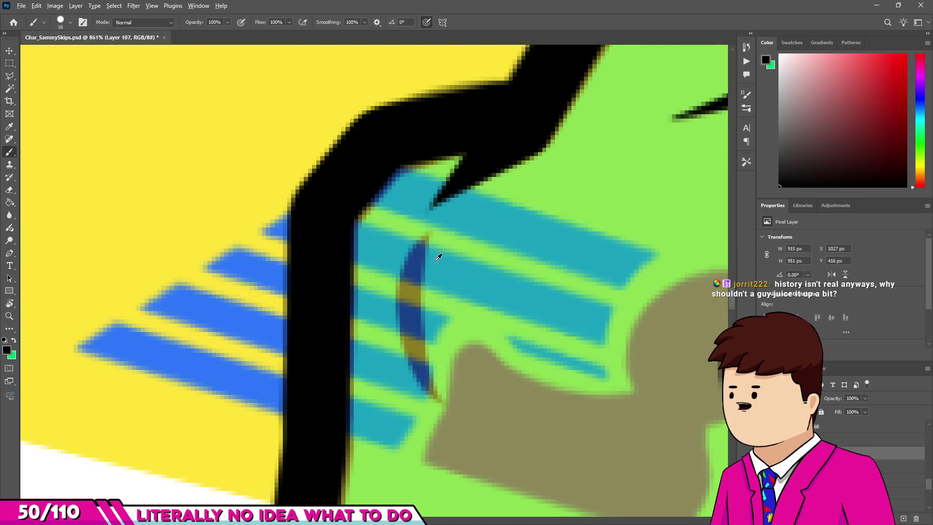
scroll(427, 272, up, 1)
mouse_move(443, 262)
mouse_down()
mouse_move(431, 395)
mouse_move(467, 375)
mouse_move(459, 388)
mouse_up()
key(e)
key(ctrl+z)
drag(479, 423, 461, 310)
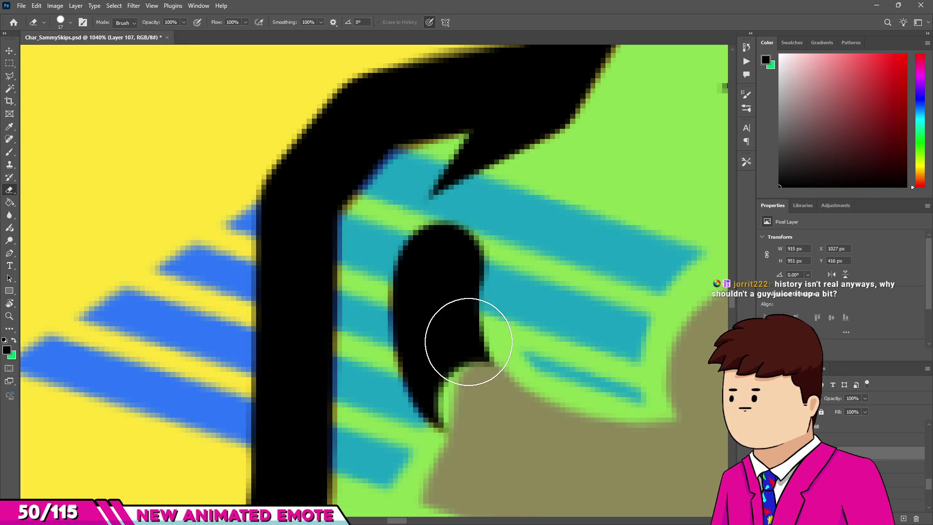
drag(466, 249, 476, 237)
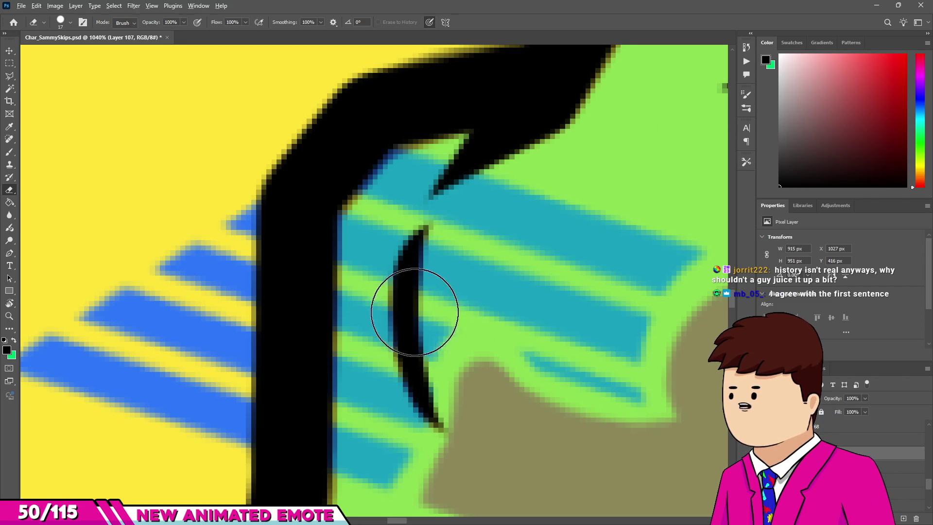
scroll(414, 311, down, 10)
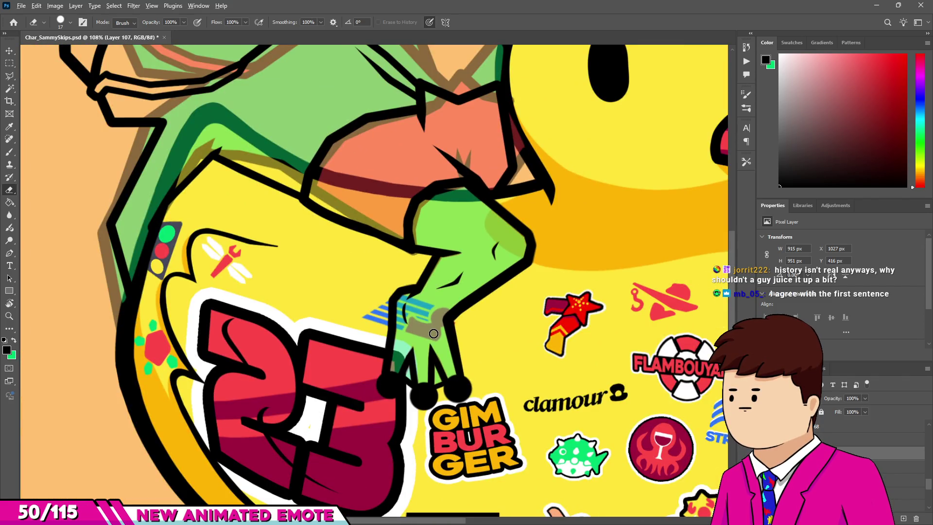
Step: Ink one edge of the raised arm as a straight black line meeting the lower line
scroll(433, 333, down, 5)
scroll(497, 175, up, 5)
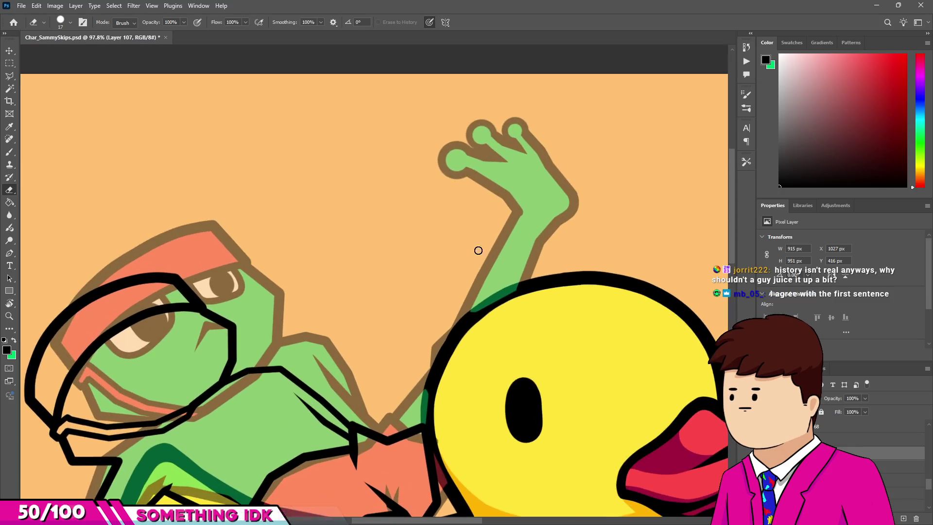
scroll(422, 348, up, 2)
scroll(427, 354, down, 3)
scroll(427, 354, up, 2)
scroll(454, 356, up, 3)
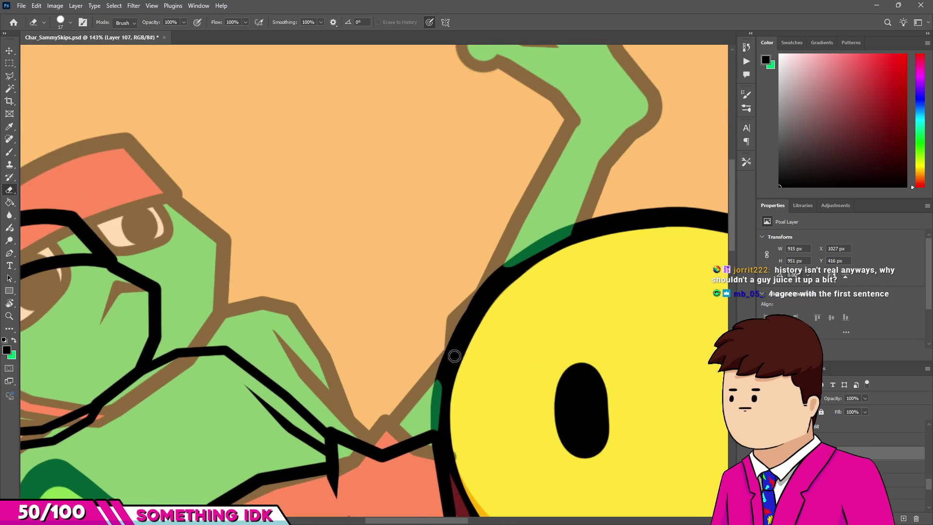
key(b)
scroll(372, 272, down, 4)
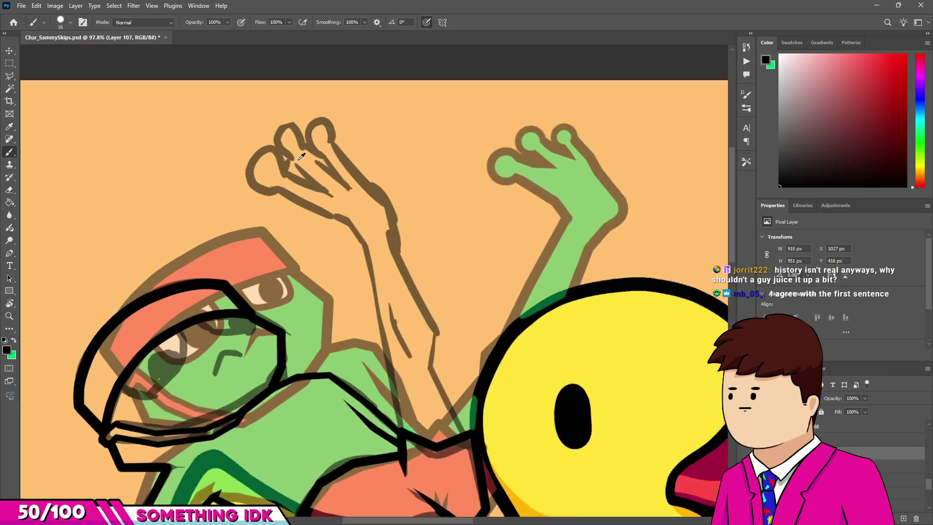
scroll(372, 272, up, 4)
scroll(372, 272, down, 4)
scroll(422, 237, up, 4)
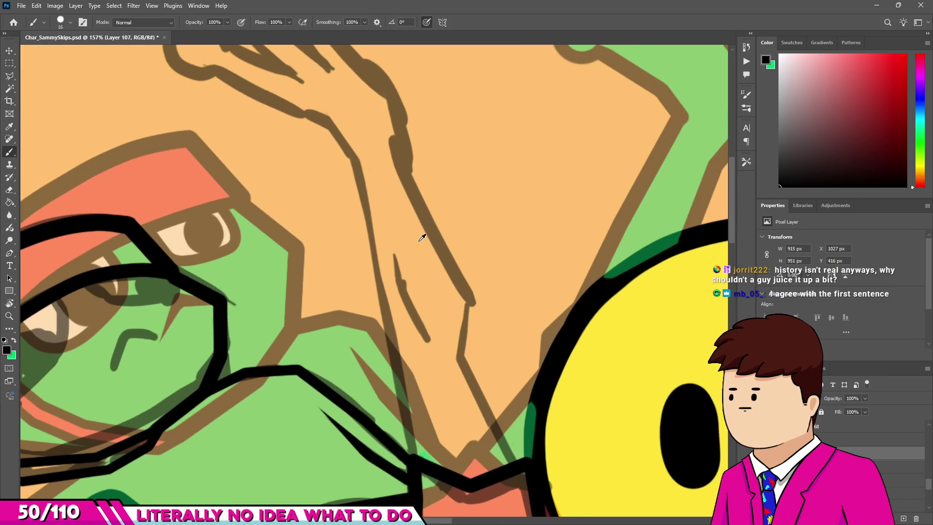
shift+click(465, 295)
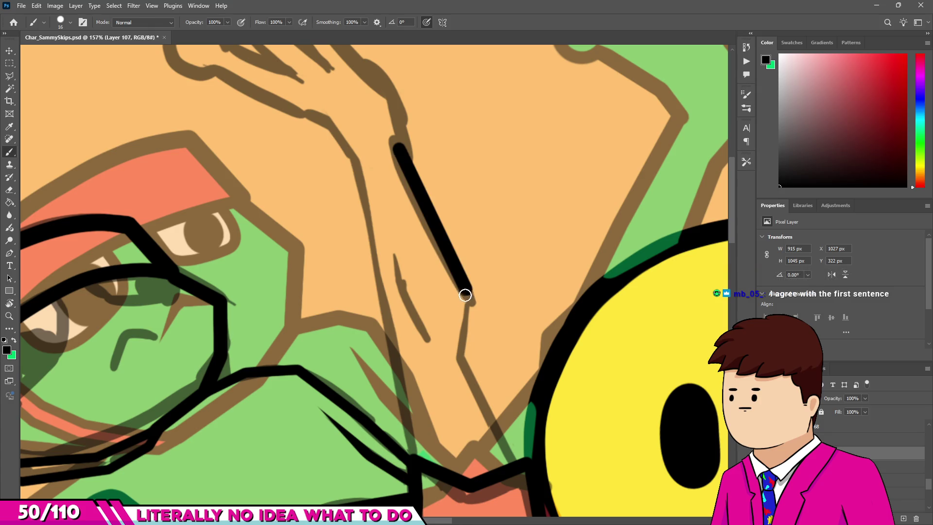
scroll(458, 313, down, 4)
scroll(472, 318, up, 4)
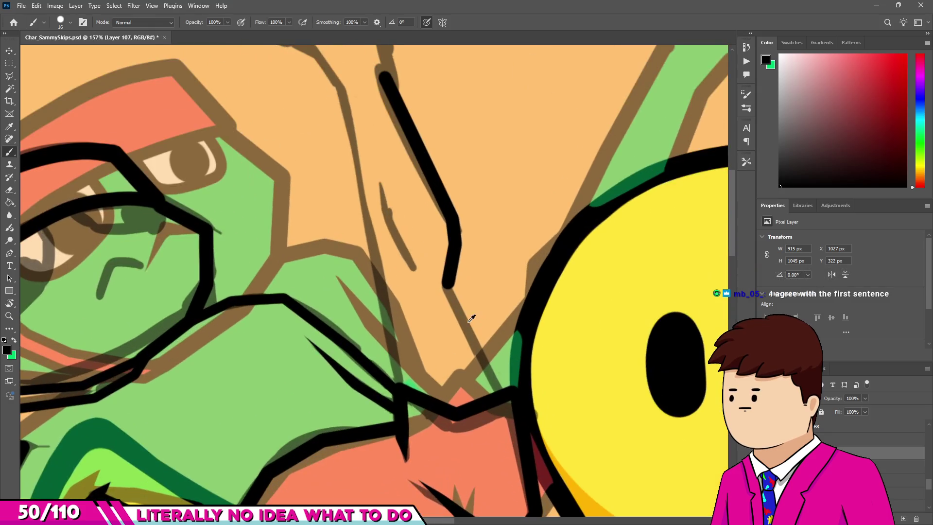
shift+click(503, 389)
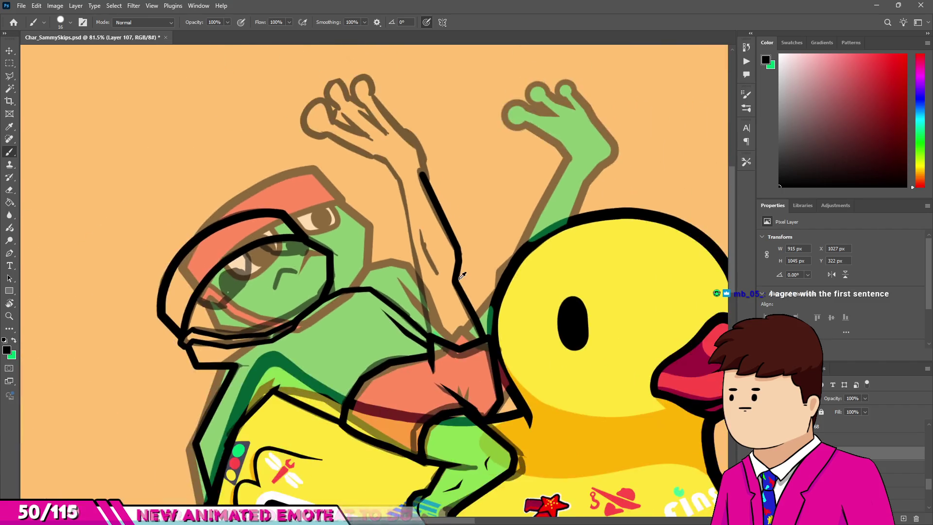
Step: Ink the arm's other edge and extend it up to join the top of the hand
scroll(505, 391, down, 4)
scroll(515, 392, up, 6)
scroll(495, 379, down, 4)
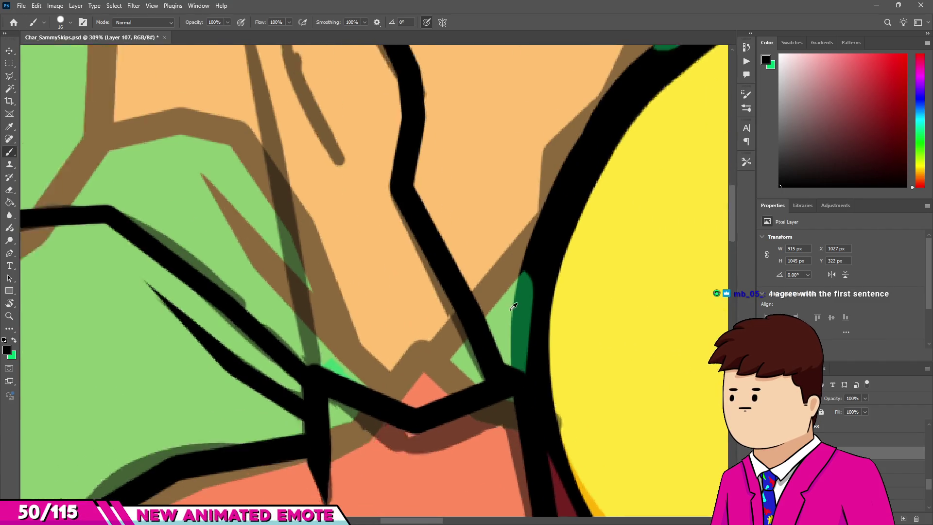
scroll(441, 349, up, 3)
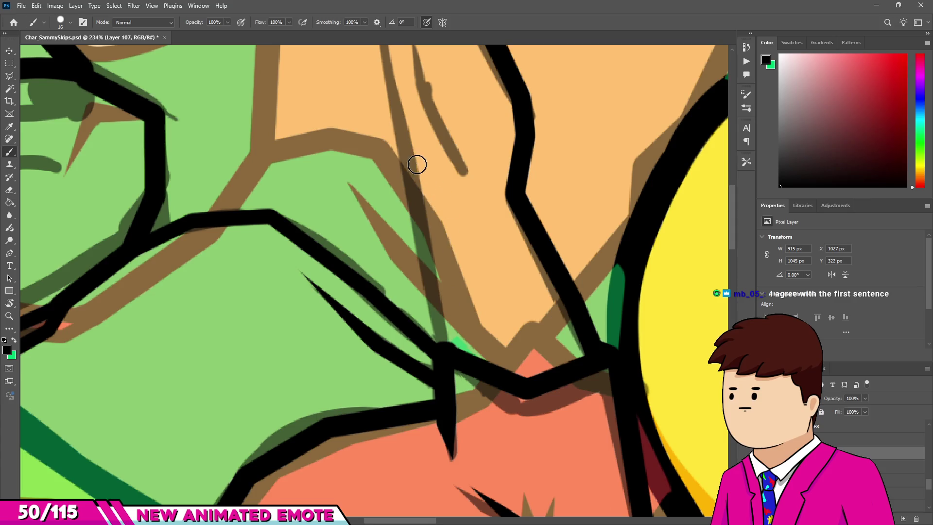
shift+click(411, 183)
scroll(432, 125, down, 4)
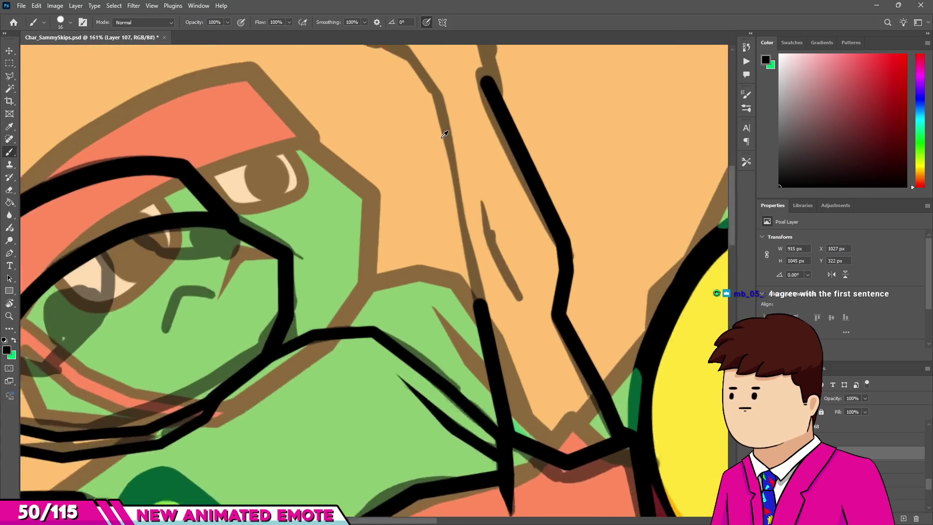
scroll(442, 107, up, 3)
scroll(470, 149, down, 4)
scroll(464, 153, up, 5)
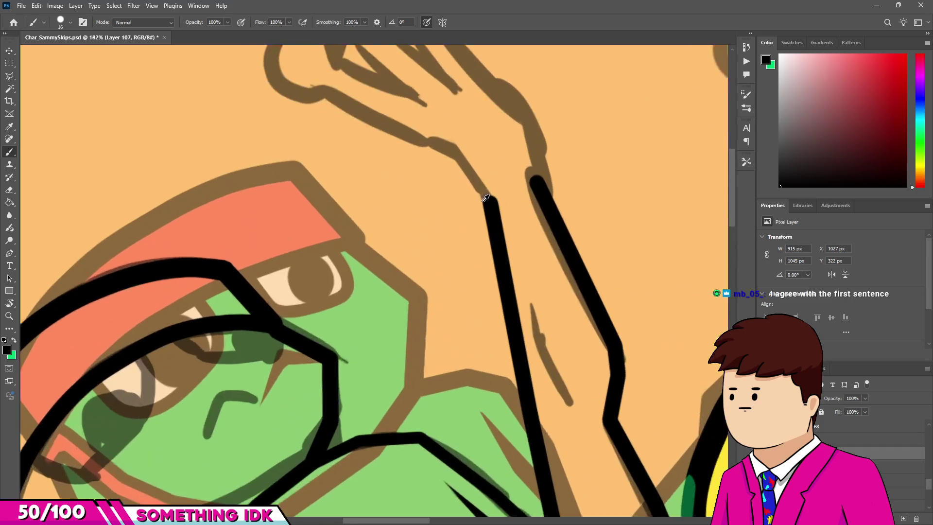
scroll(532, 223, down, 1)
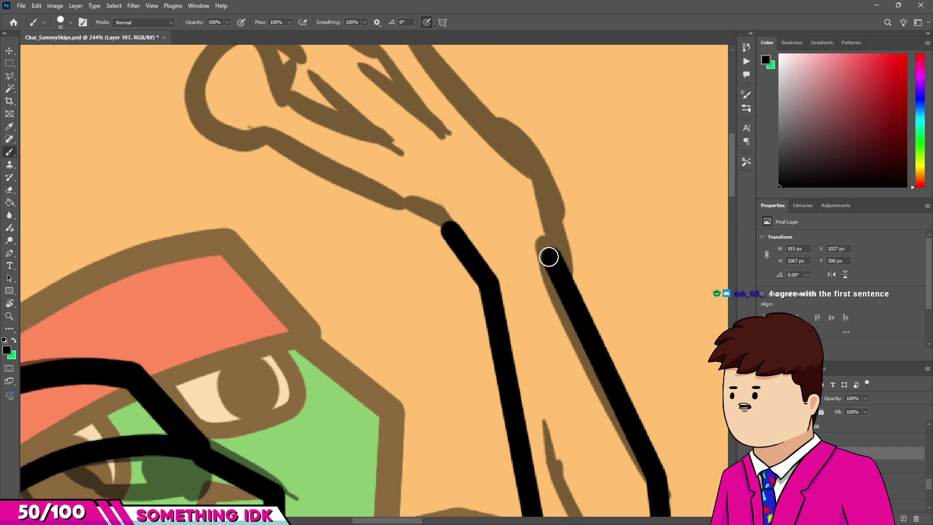
drag(563, 184, 554, 204)
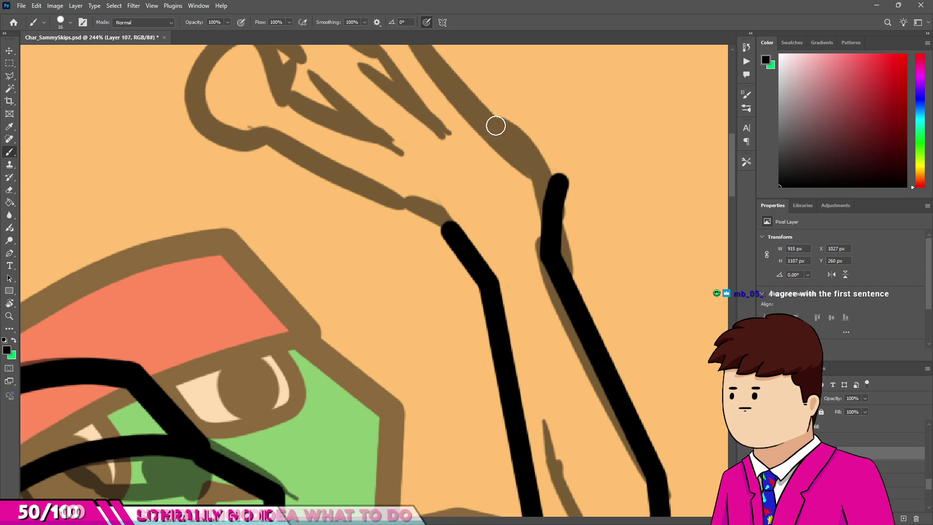
scroll(473, 108, down, 3)
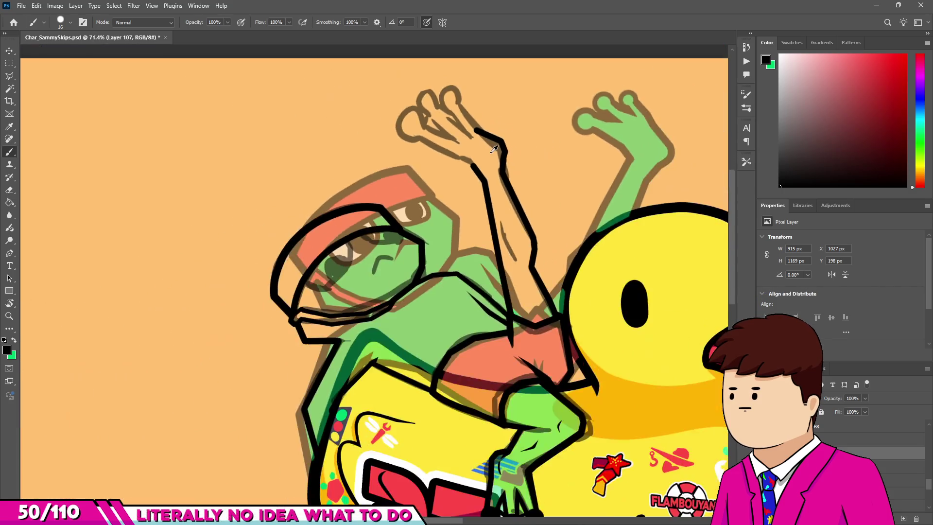
scroll(458, 133, up, 1)
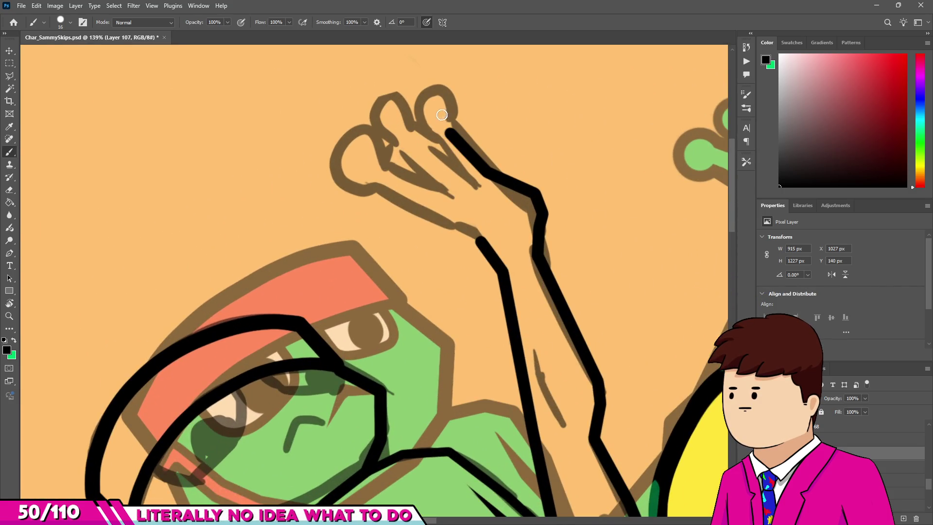
drag(429, 96, 451, 132)
Step: Draw a black crease line down the inside of the raised arm
scroll(486, 131, down, 5)
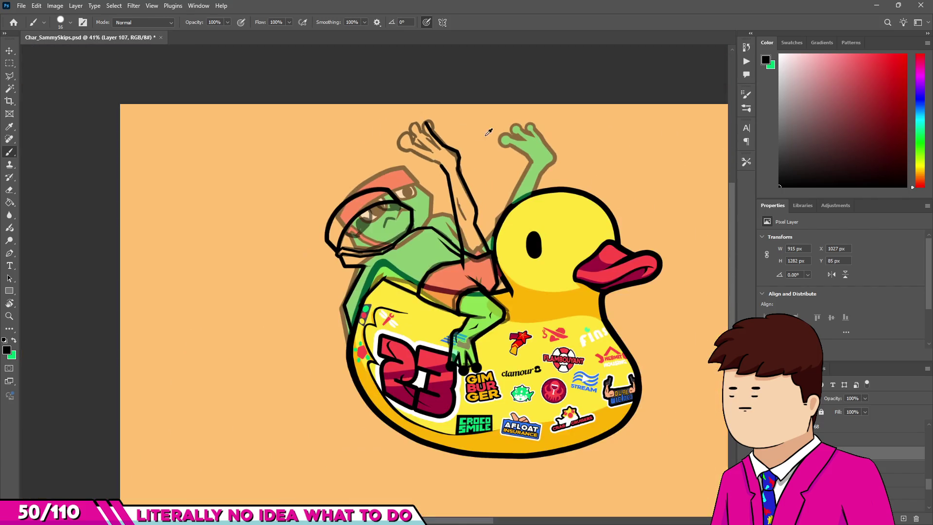
scroll(432, 174, up, 2)
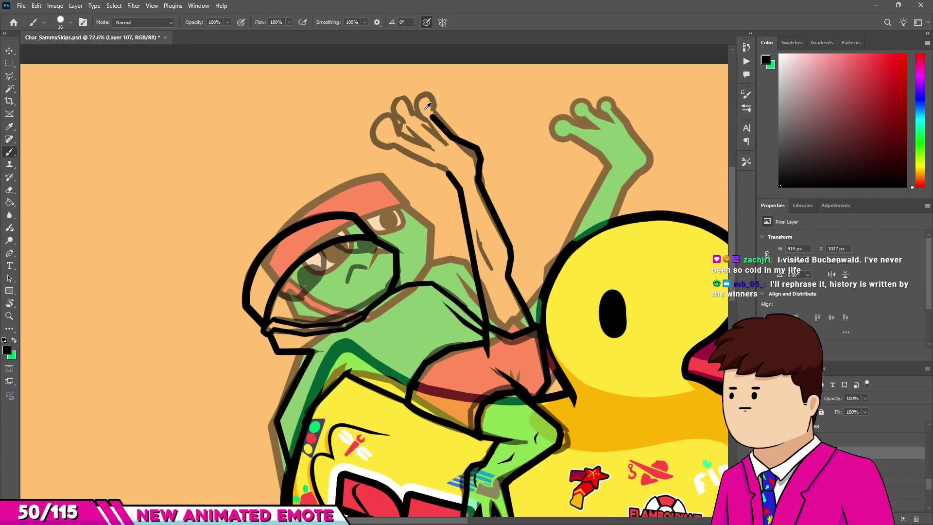
scroll(427, 106, up, 2)
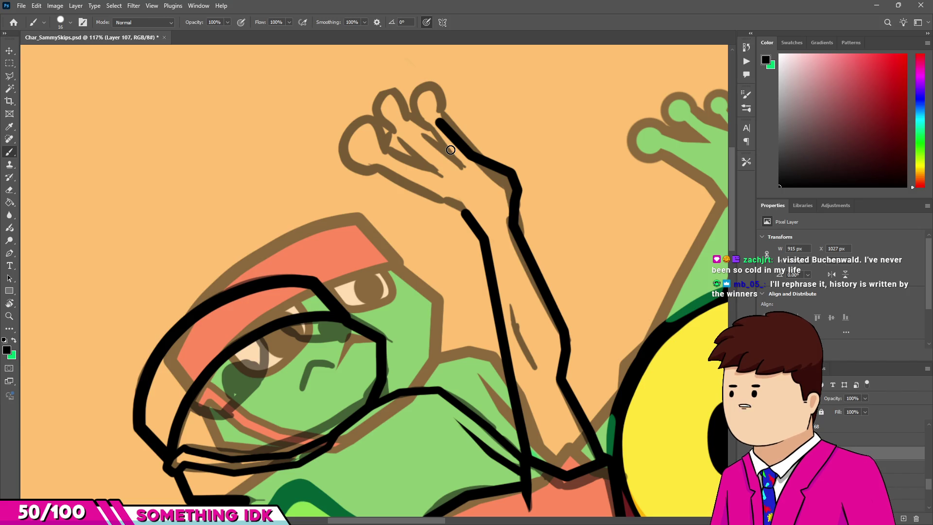
scroll(450, 150, down, 3)
scroll(511, 309, up, 4)
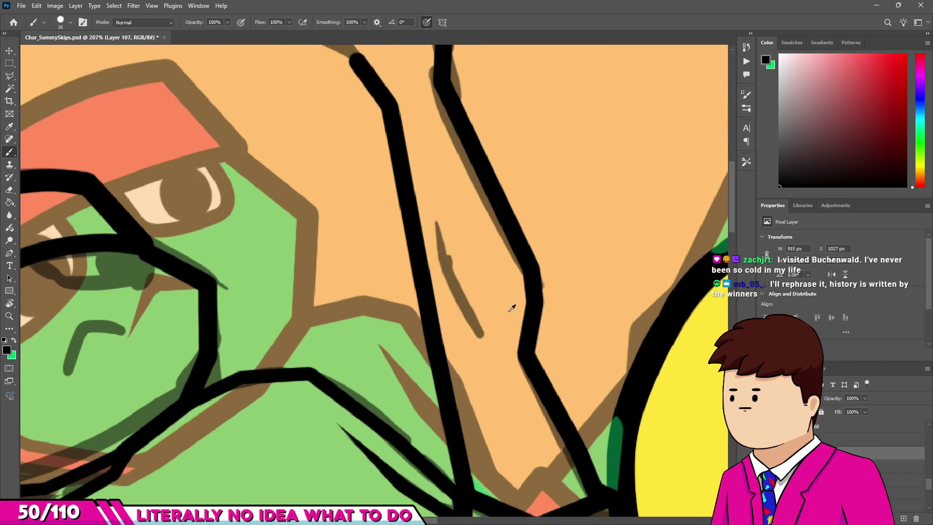
scroll(454, 212, up, 3)
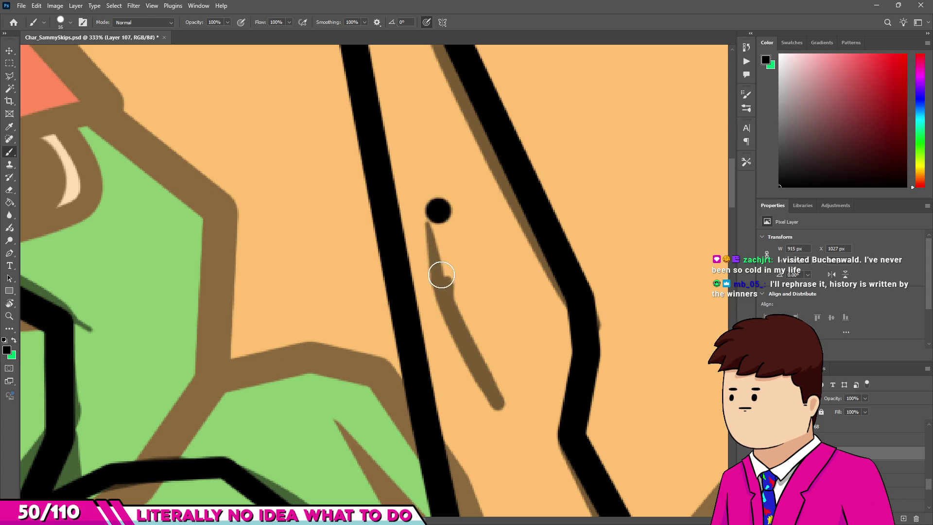
drag(438, 214, 496, 391)
Step: Erase the crease line's top and tail so it becomes thin and tapered
key(e)
scroll(446, 217, up, 2)
key(])
drag(440, 183, 537, 448)
scroll(486, 430, down, 1)
key([)
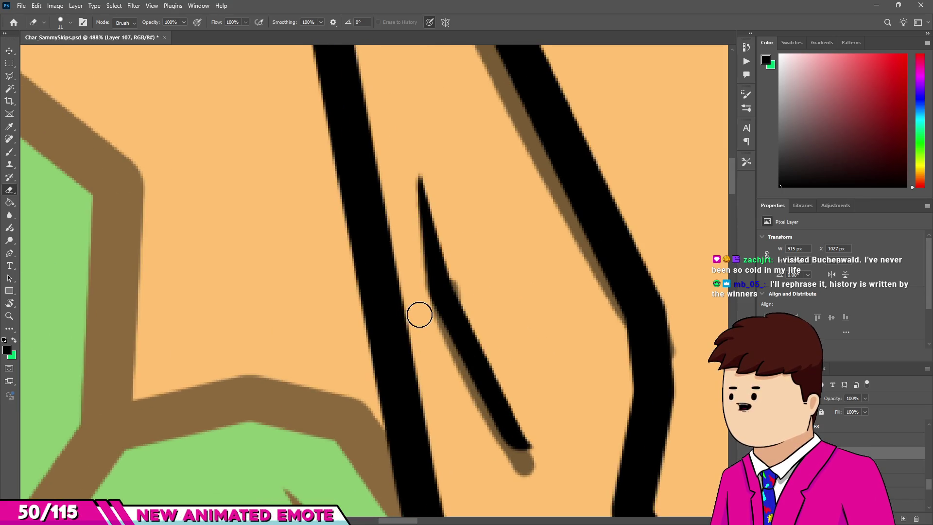
drag(532, 469, 508, 417)
scroll(496, 365, down, 8)
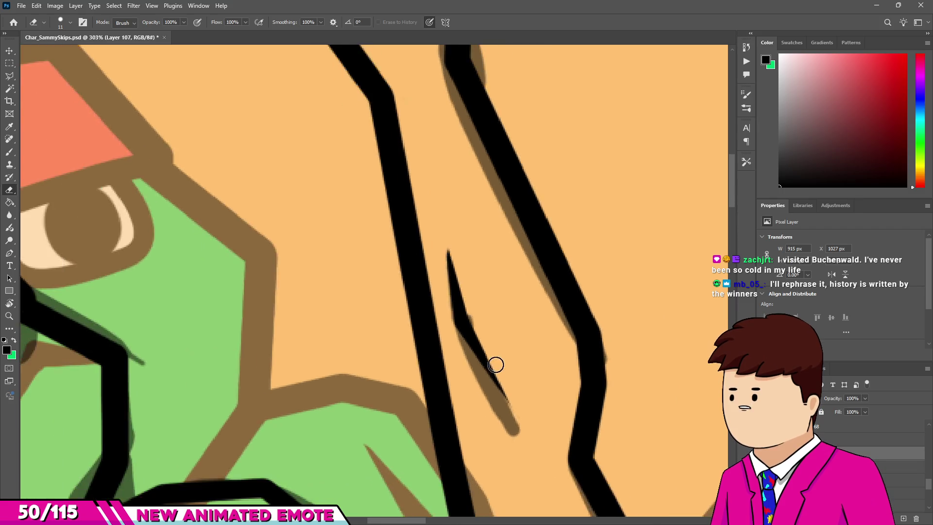
scroll(500, 341, down, 2)
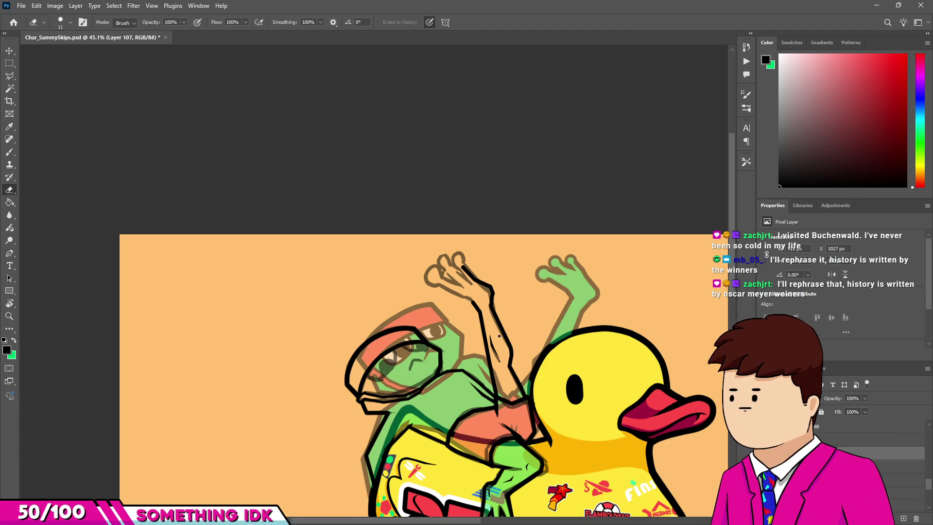
scroll(483, 253, up, 12)
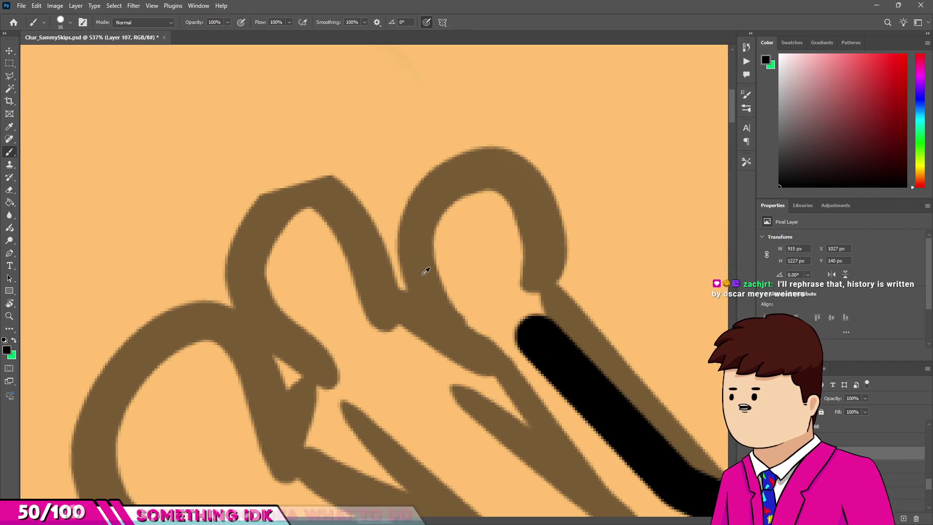
Step: Paint trial black fingertip dots with the brush at about 64 to 95 px
drag(460, 279, 463, 294)
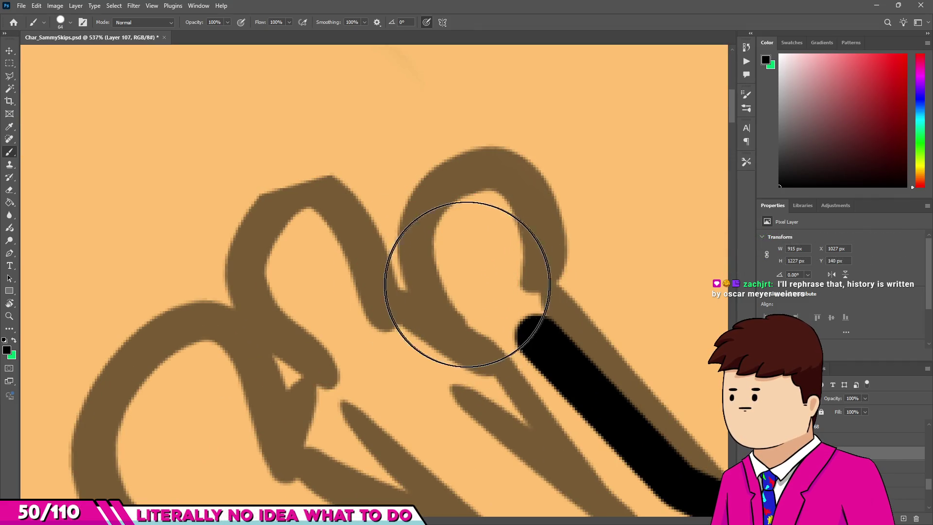
click(466, 287)
scroll(387, 287, down, 1)
drag(375, 292, 370, 293)
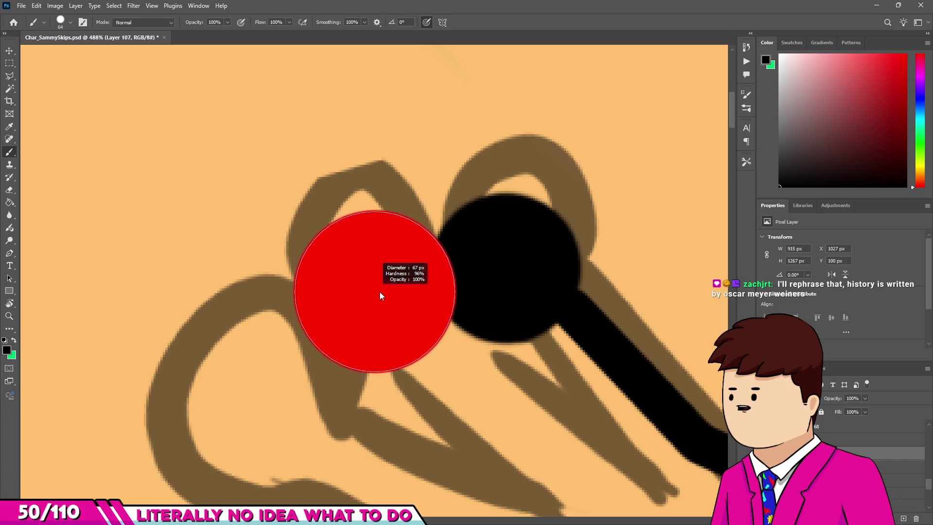
click(370, 293)
scroll(453, 176, up, 6)
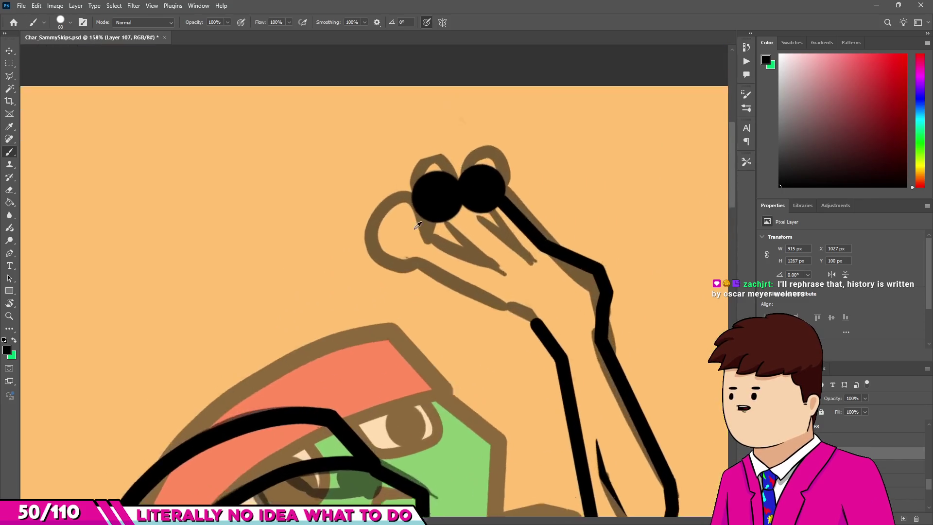
drag(384, 238, 390, 238)
click(383, 237)
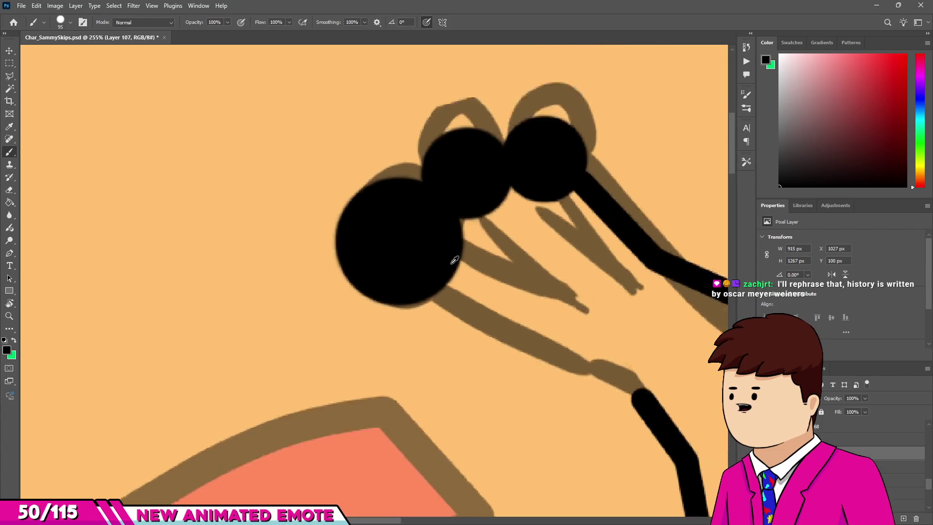
drag(353, 291, 353, 291)
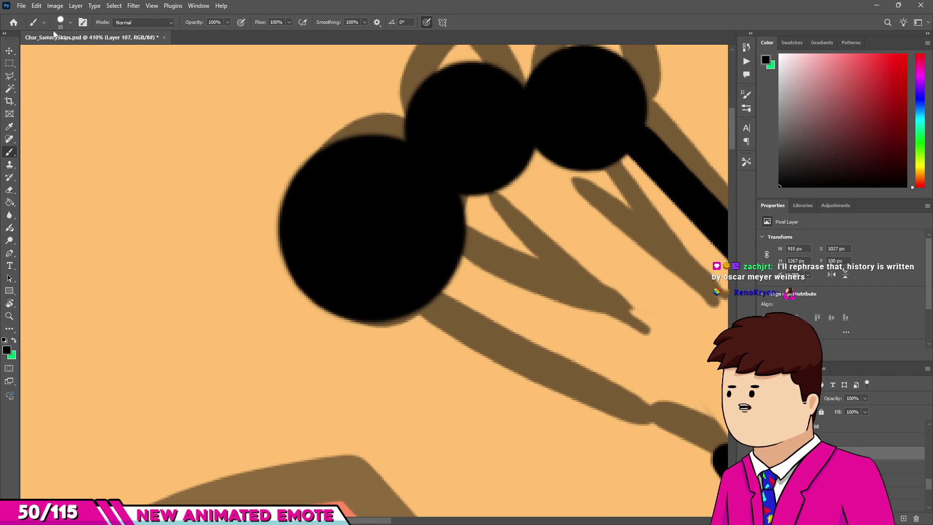
click(70, 22)
Step: Stamp three black fingertip dots: a large ~99 px outer one, then middle and third
mouse_move(373, 233)
mouse_down()
mouse_move(408, 235)
mouse_move(373, 236)
mouse_up()
click(373, 235)
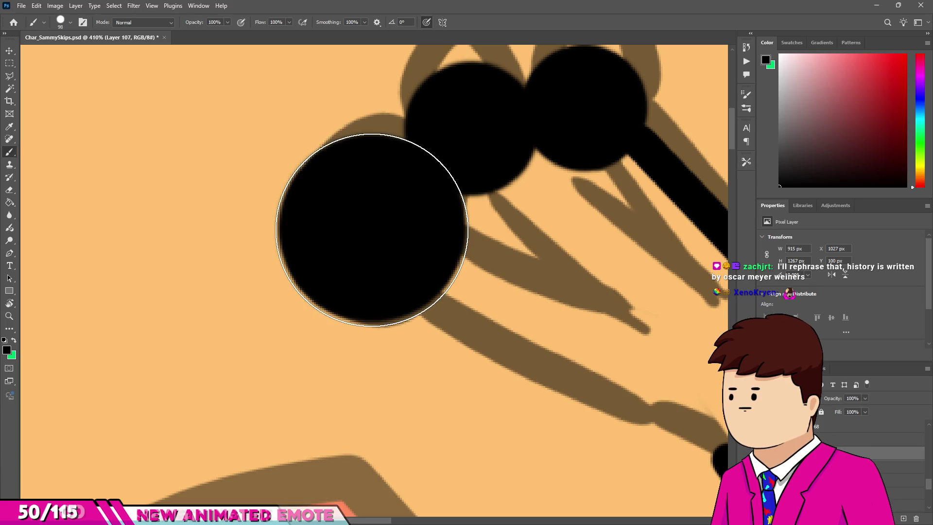
mouse_move(463, 149)
mouse_down()
mouse_move(434, 150)
mouse_move(467, 126)
mouse_up()
click(468, 126)
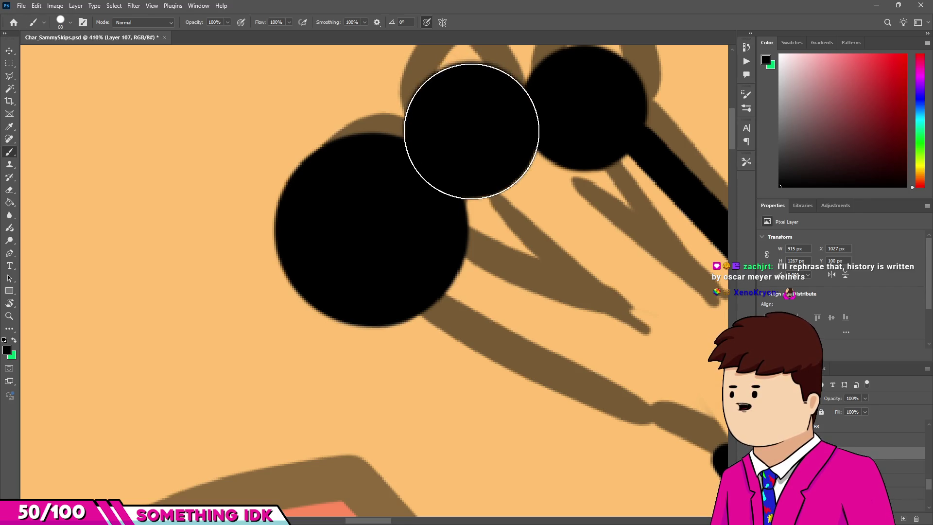
scroll(472, 128, up, 3)
drag(517, 117, 518, 118)
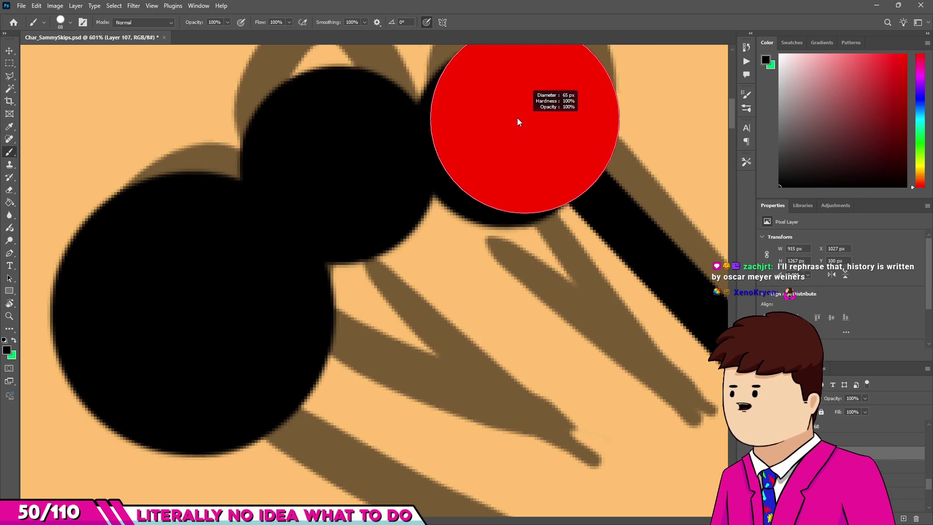
click(518, 118)
Step: Shrink the brush and ink the long finger strand as a straight black line
scroll(505, 136, down, 5)
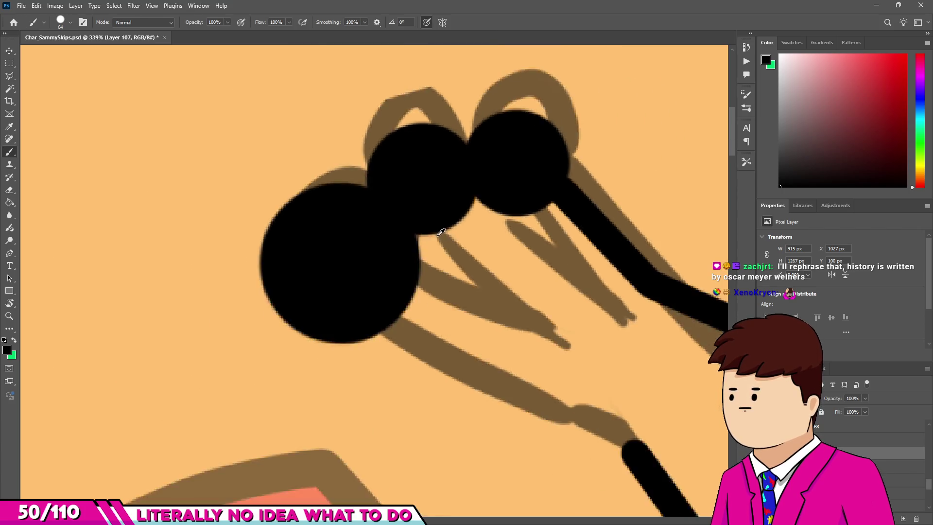
scroll(439, 238, up, 5)
mouse_move(383, 265)
mouse_down()
mouse_move(342, 269)
mouse_move(332, 260)
mouse_up()
scroll(342, 268, down, 3)
scroll(357, 267, up, 4)
scroll(356, 267, up, 3)
scroll(292, 235, down, 3)
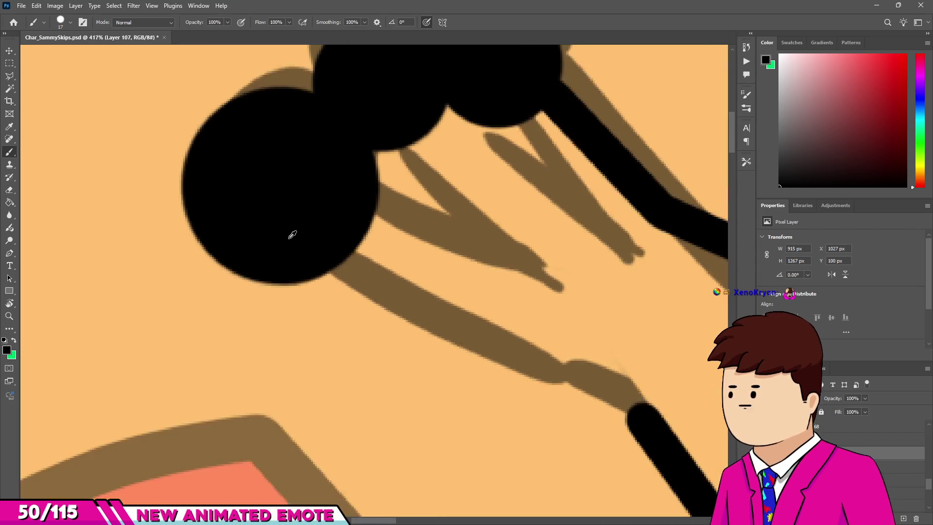
scroll(254, 193, up, 2)
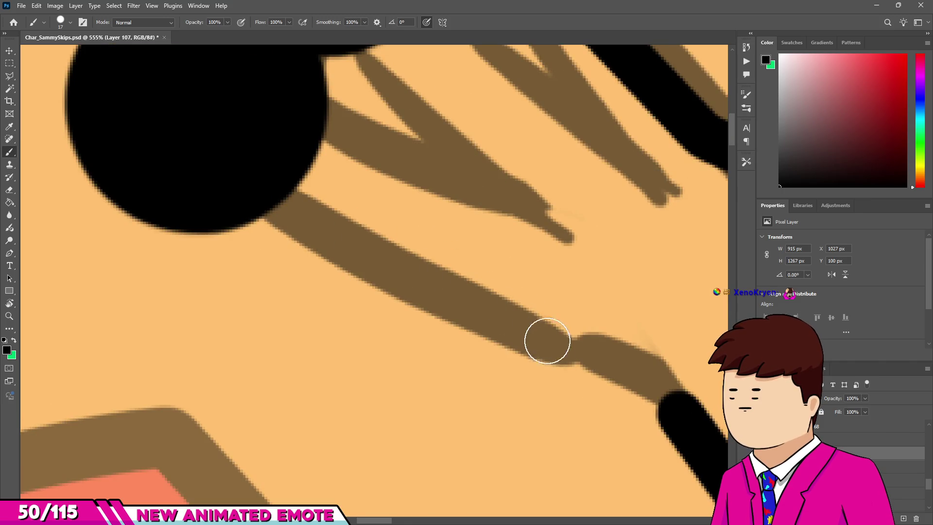
shift+click(566, 354)
shift+click(679, 413)
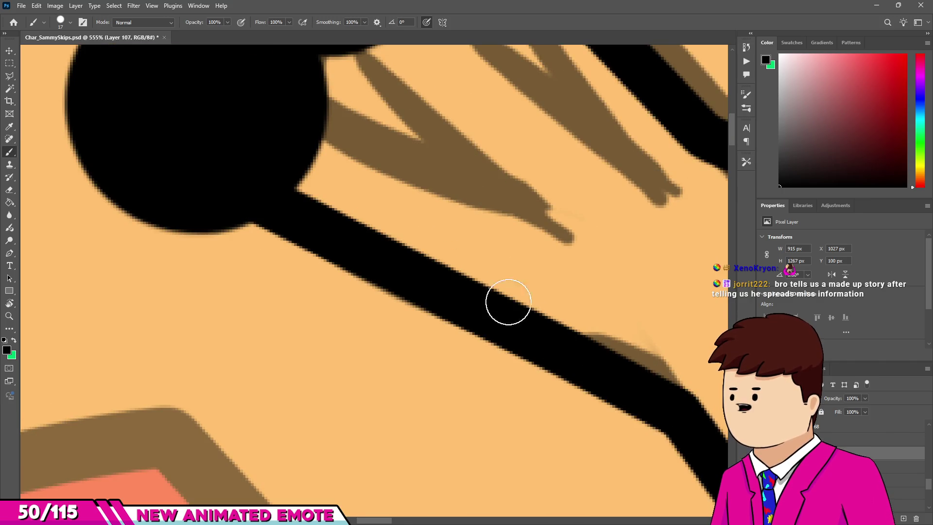
scroll(508, 302, down, 3)
scroll(462, 258, down, 3)
scroll(479, 262, down, 2)
scroll(479, 262, up, 2)
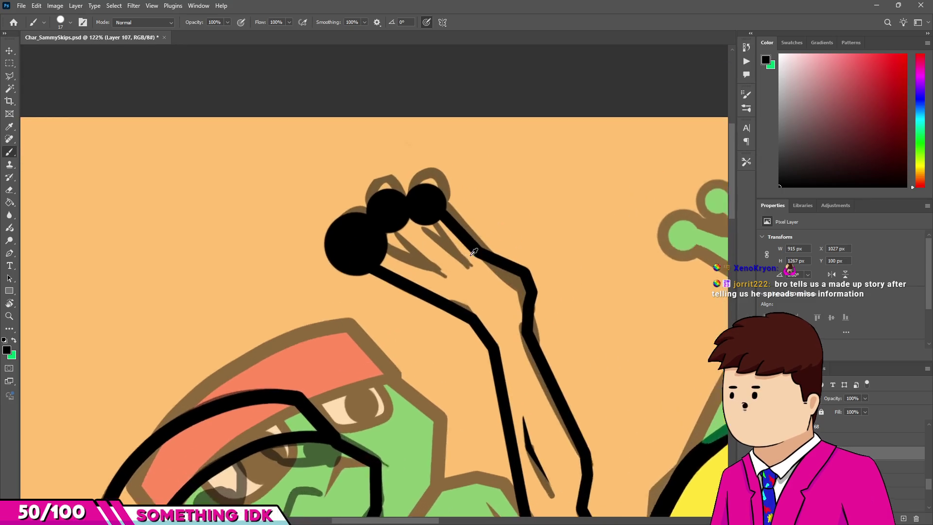
Step: Ink the next two adjoining finger strands black and erase the excess along the finger's upper edge
scroll(462, 257, up, 1)
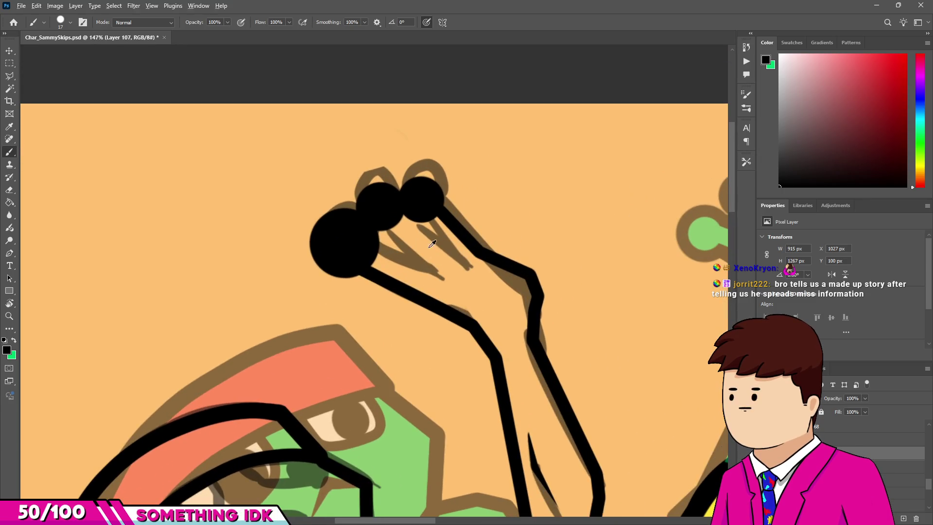
scroll(432, 244, up, 4)
scroll(365, 229, up, 2)
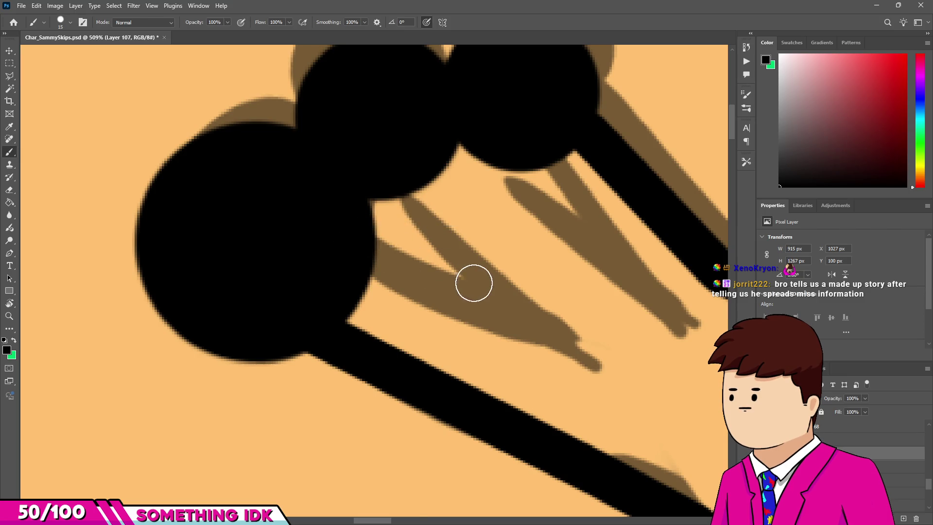
shift+click(564, 334)
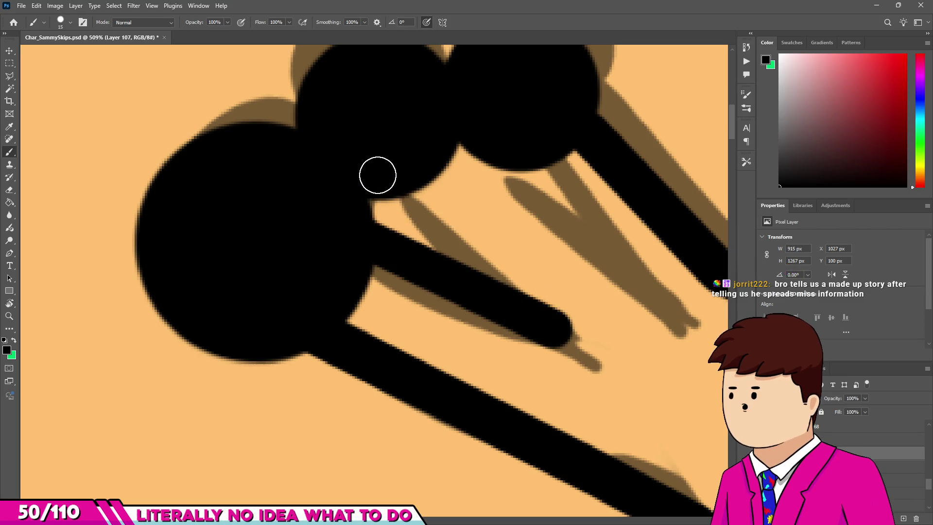
shift+click(541, 320)
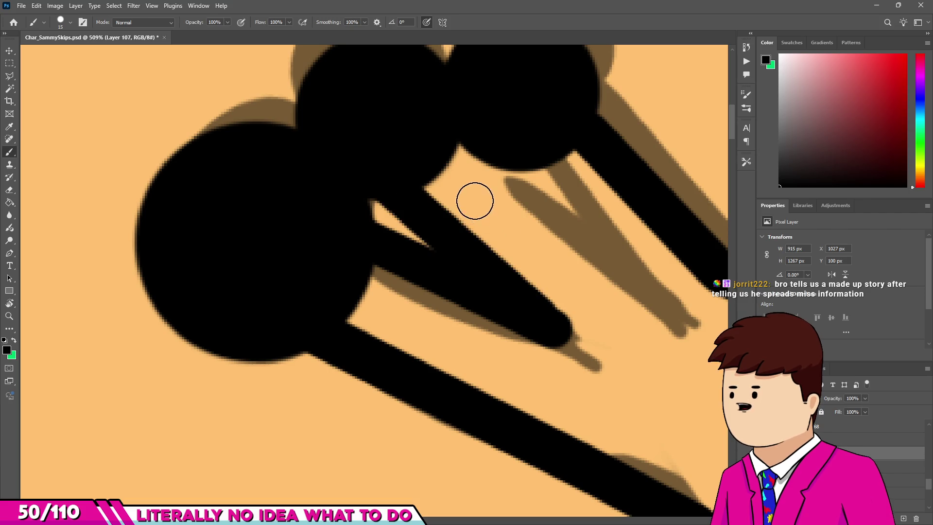
key(e)
shift+click(575, 338)
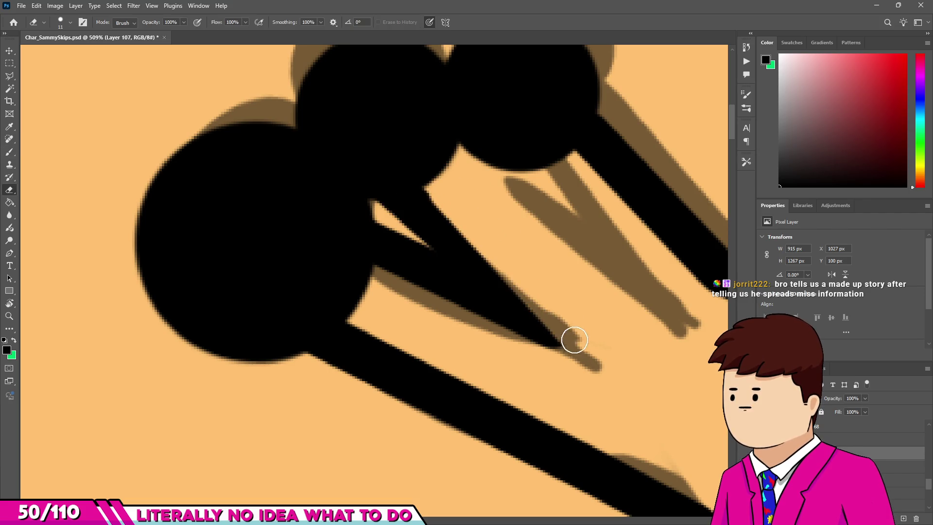
scroll(477, 236, up, 1)
Step: With a fine 6 px brush, ink the third finger strand and fill the thin brown gap beside it
key(b)
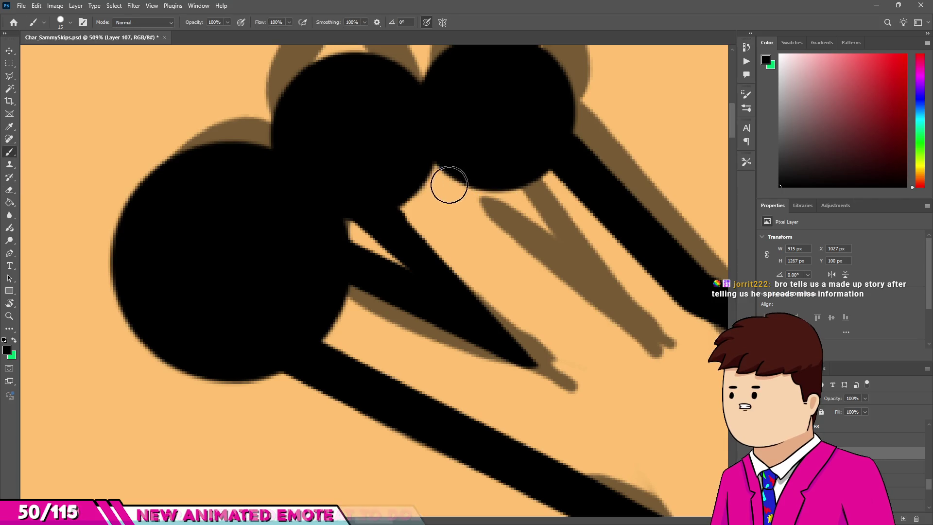
drag(425, 168, 429, 171)
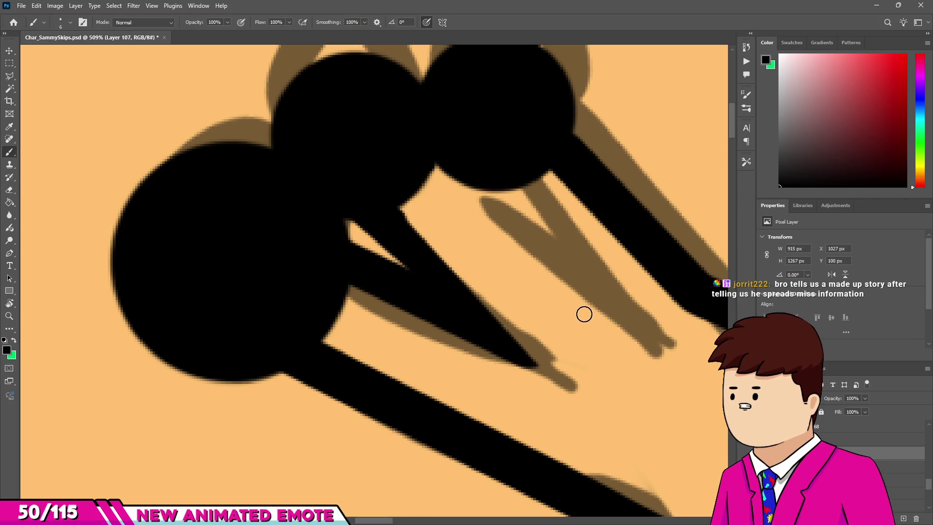
shift+click(500, 175)
scroll(494, 181, up, 1)
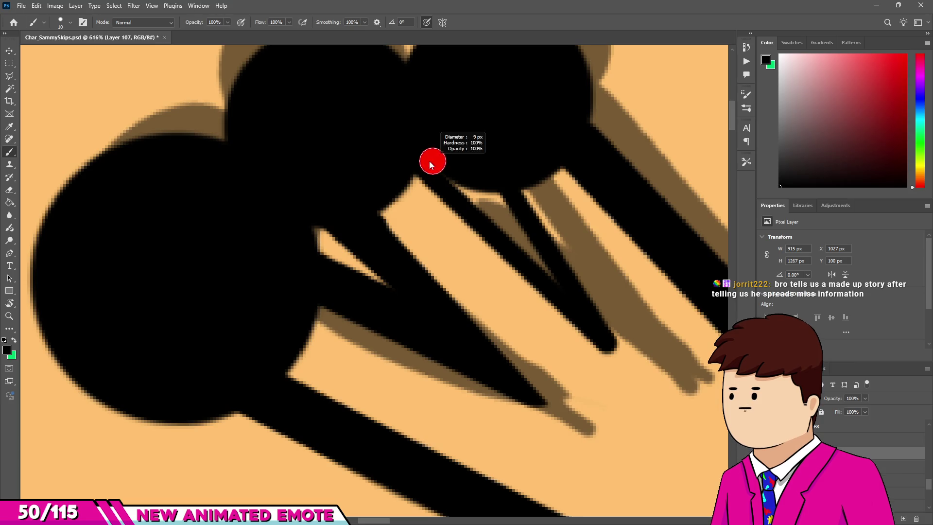
drag(558, 293, 508, 184)
key(ctrl+minus)
key(ctrl+plus)
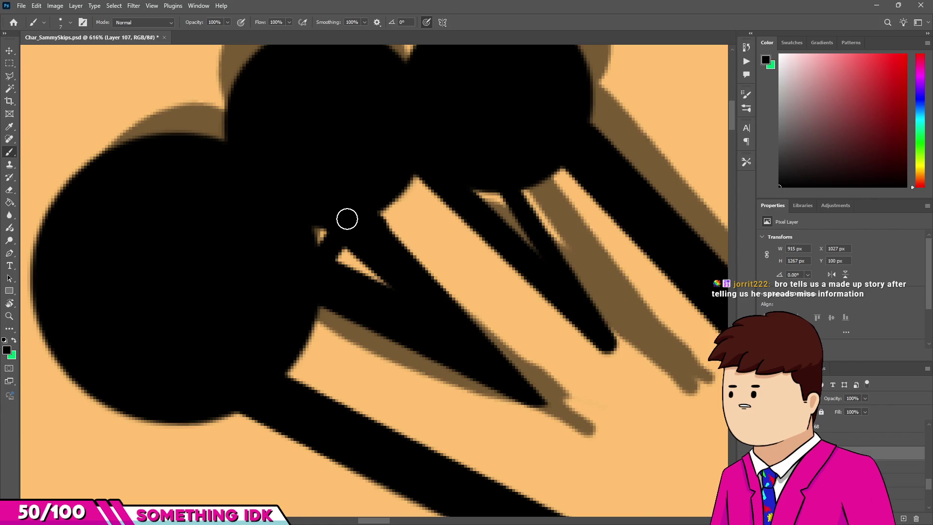
scroll(347, 219, down, 4)
scroll(395, 229, up, 3)
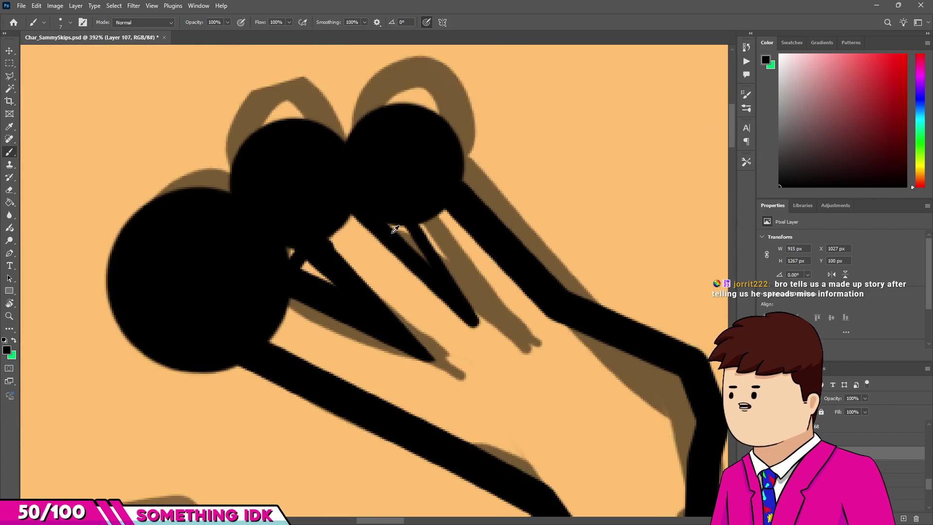
scroll(395, 229, up, 1)
scroll(384, 214, up, 2)
scroll(369, 197, up, 2)
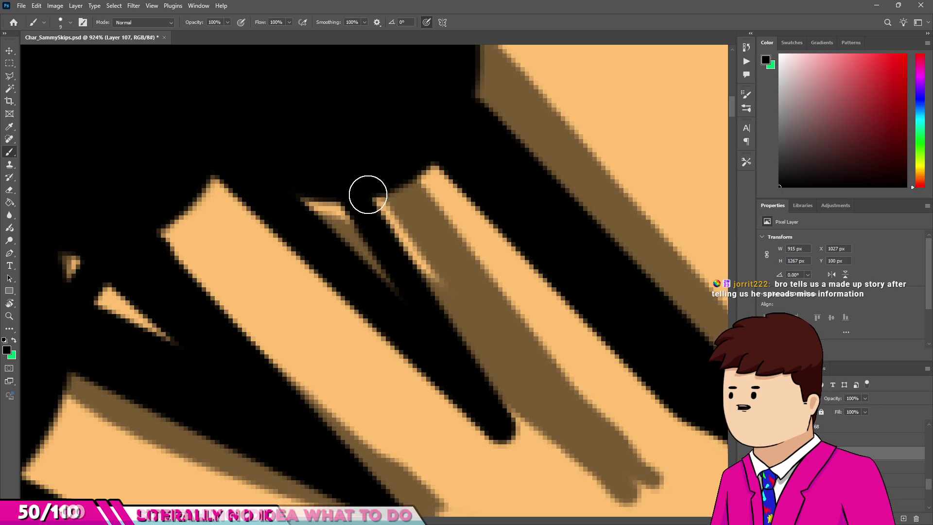
scroll(498, 424, down, 4)
scroll(450, 299, up, 1)
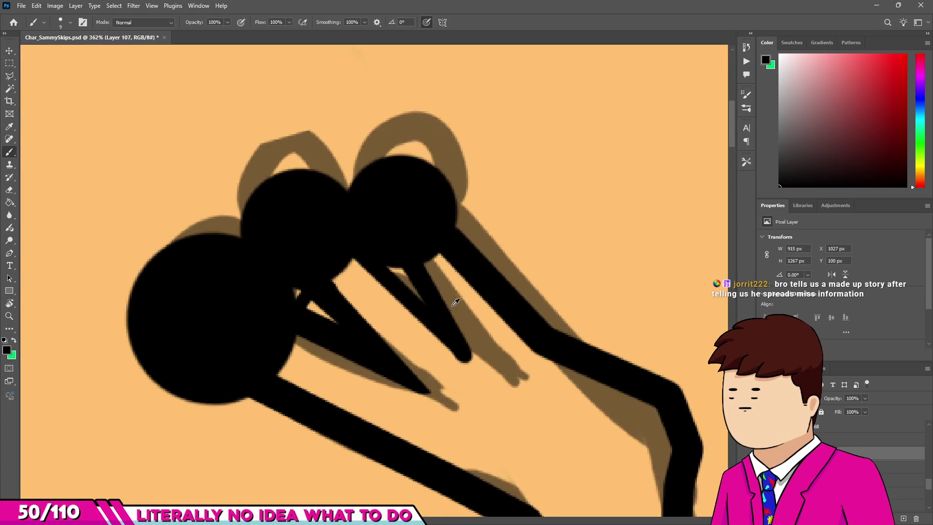
scroll(449, 300, up, 2)
Step: Erase the overshooting tips of two finger lines so they end cleanly
key(e)
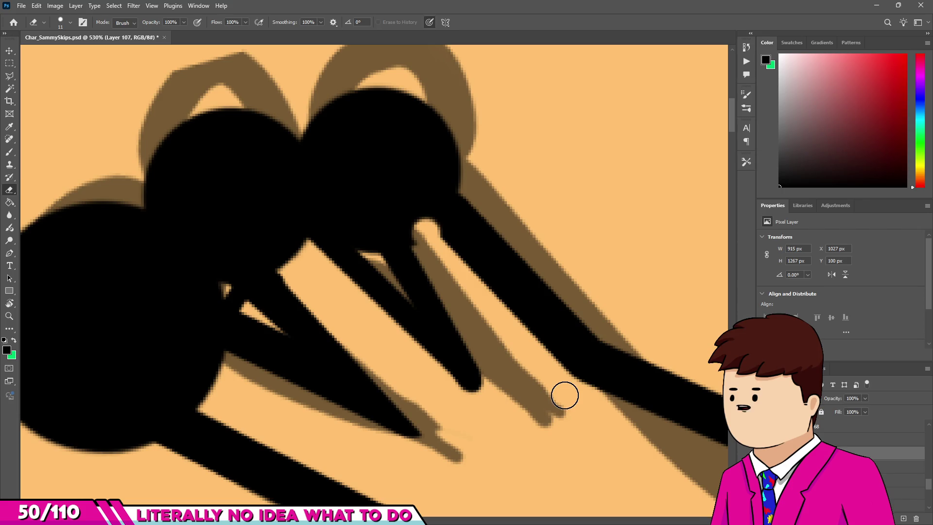
scroll(369, 330, up, 2)
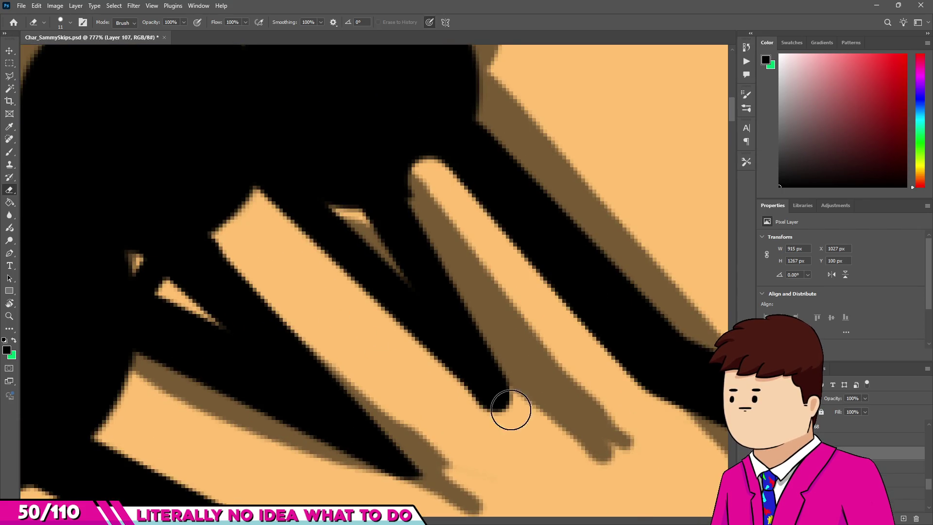
drag(510, 409, 525, 437)
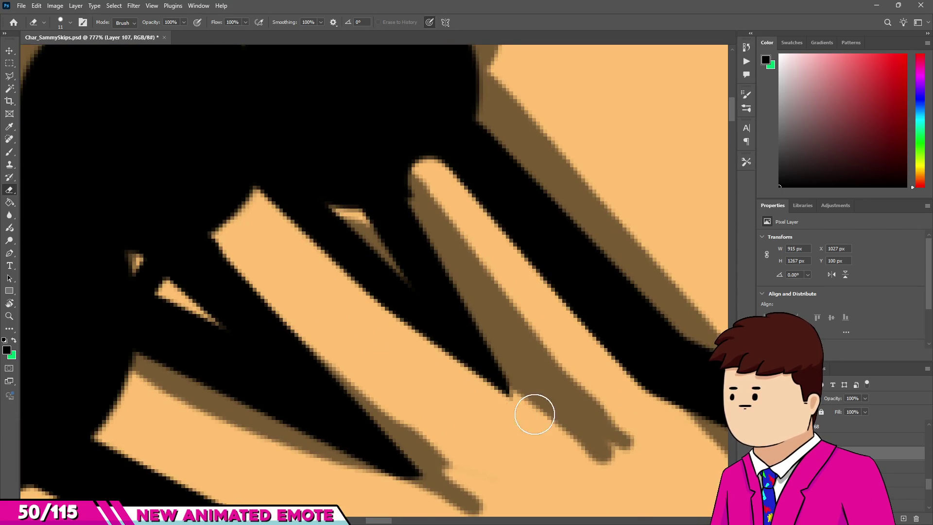
scroll(535, 414, down, 3)
scroll(362, 321, up, 3)
drag(444, 450, 467, 455)
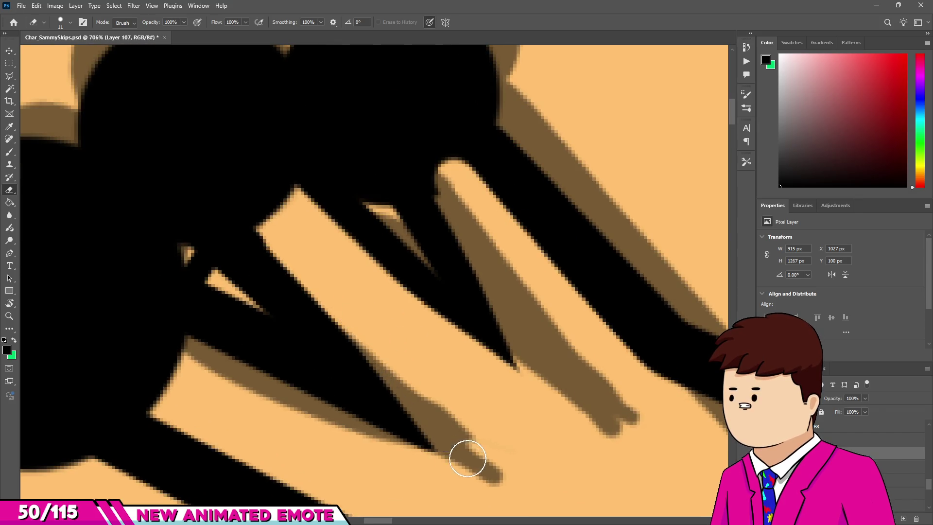
scroll(428, 402, down, 3)
scroll(303, 403, up, 3)
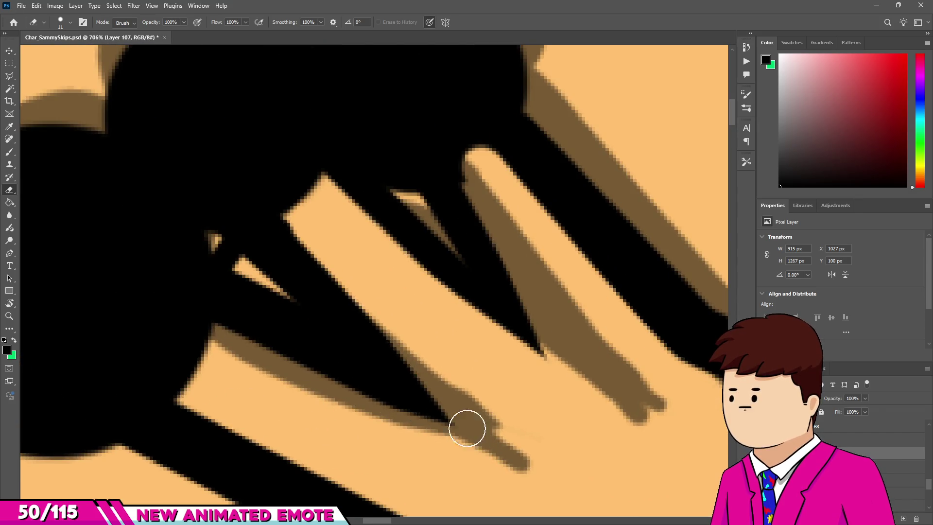
scroll(467, 429, down, 3)
scroll(419, 286, down, 3)
scroll(418, 283, down, 1)
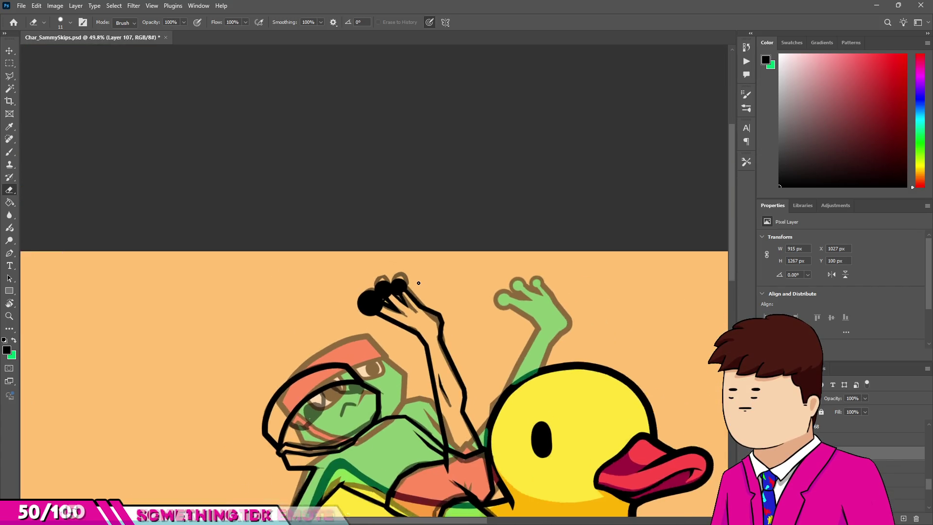
scroll(418, 283, up, 1)
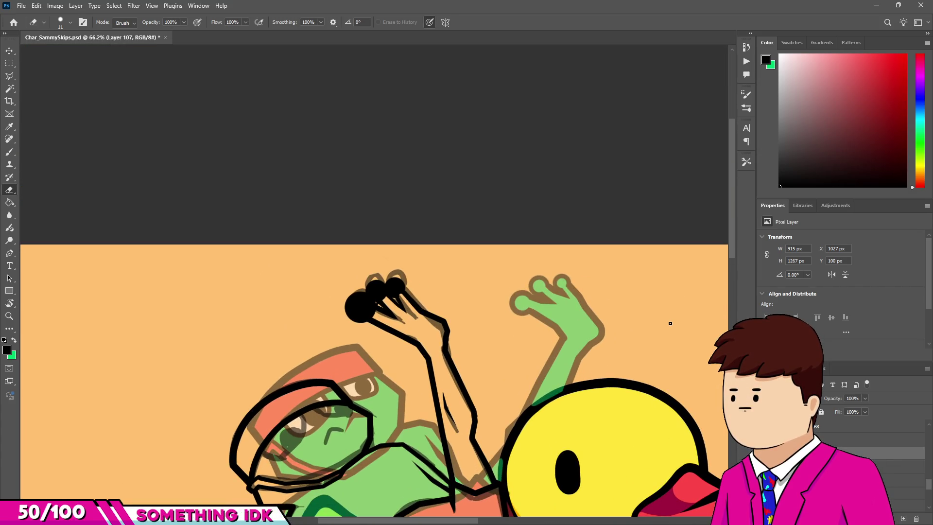